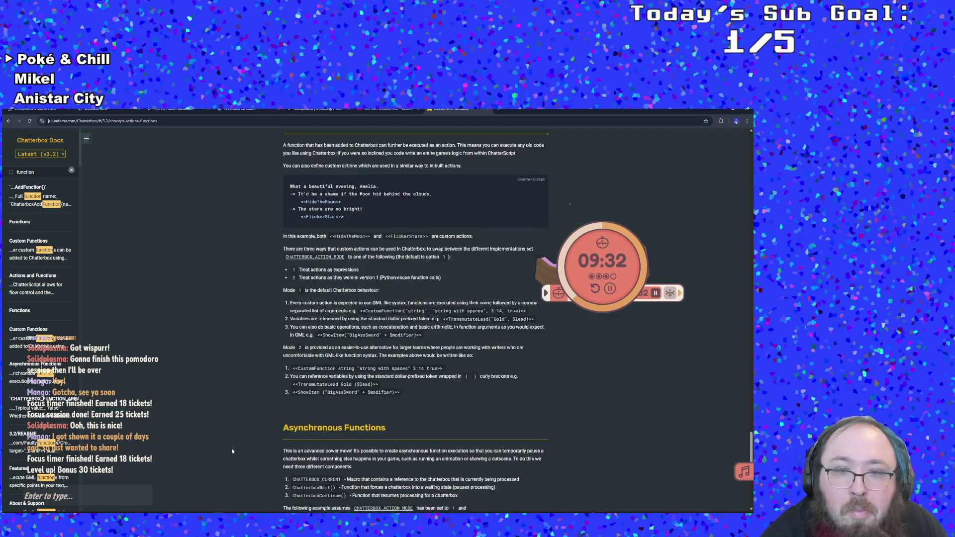
{"action": "scroll", "coordinate": [232, 451], "scroll_direction": "down", "scroll_amount": 2}
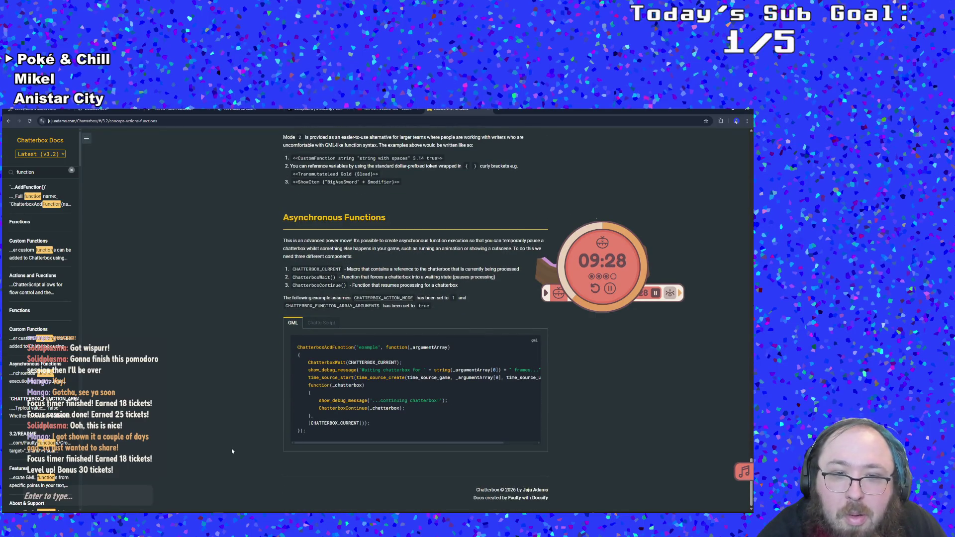
Scroll to Custom Functions and show the ChatterScript version of the am_i_dead example.
{"action": "scroll", "coordinate": [232, 451], "scroll_direction": "up", "scroll_amount": 4}
{"action": "scroll", "coordinate": [256, 442], "scroll_direction": "up", "scroll_amount": 5}
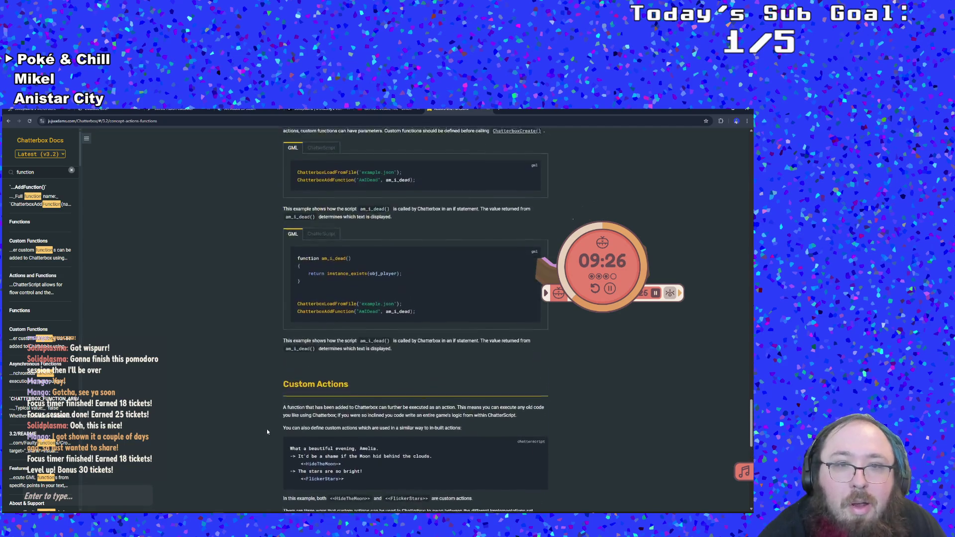
{"action": "left_click", "coordinate": [328, 291]}
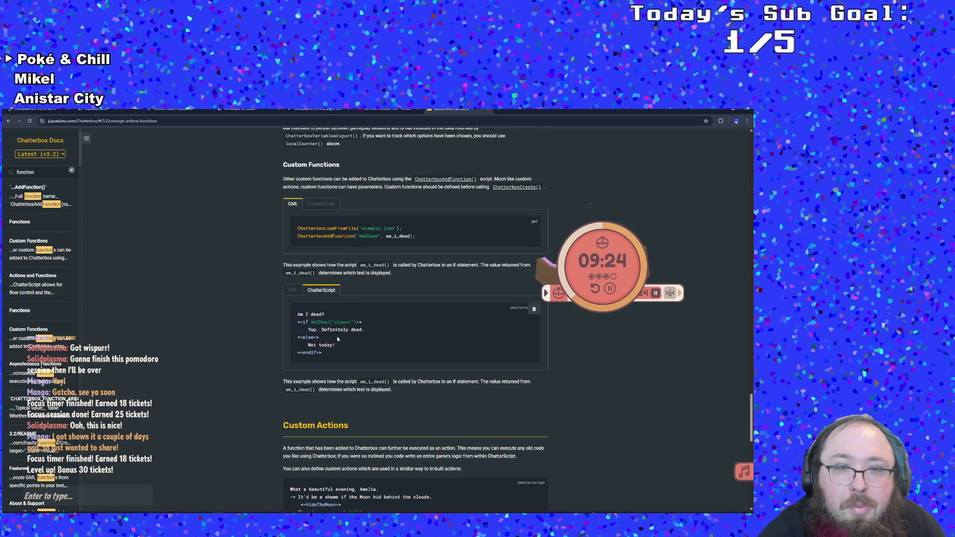
{"action": "double_click", "coordinate": [356, 340]}
{"action": "left_click", "coordinate": [355, 341]}
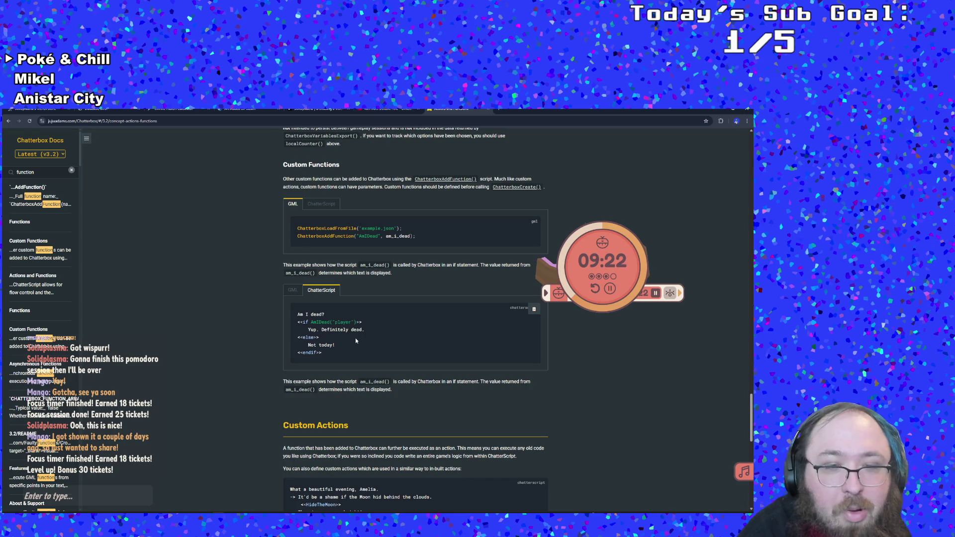
Compare the second example's GML and ChatterScript versions, leaving ChatterScript shown, then go to Crochet.
{"action": "left_click", "coordinate": [297, 294]}
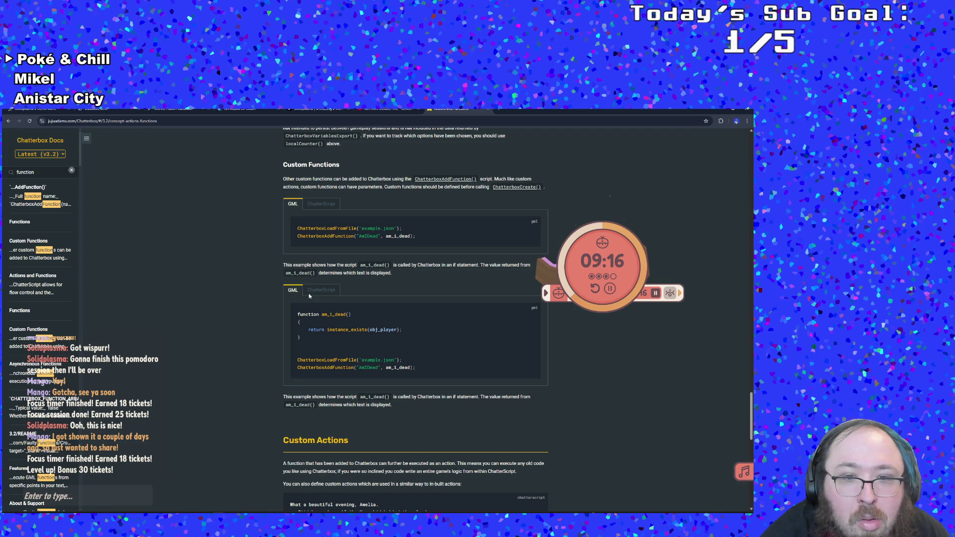
{"action": "left_click", "coordinate": [321, 292]}
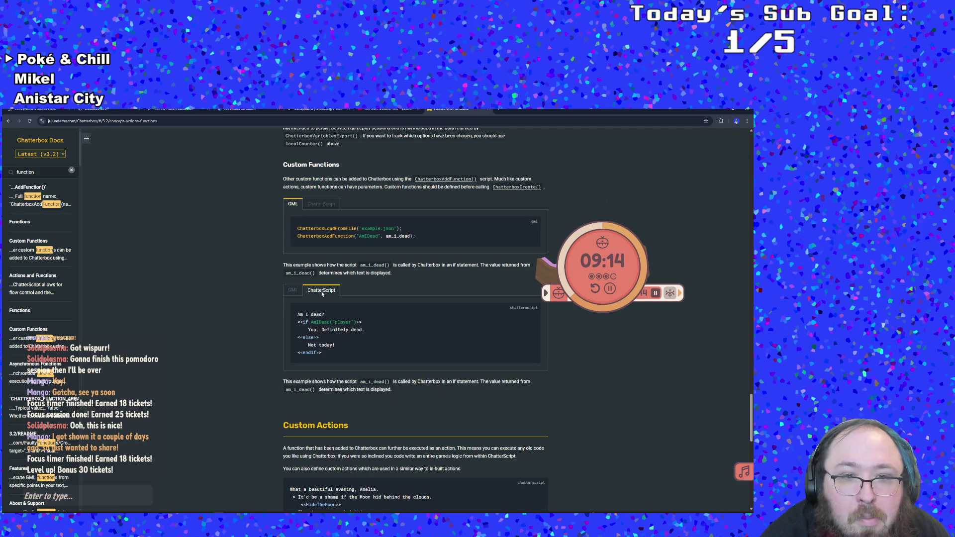
{"action": "left_click", "coordinate": [297, 293]}
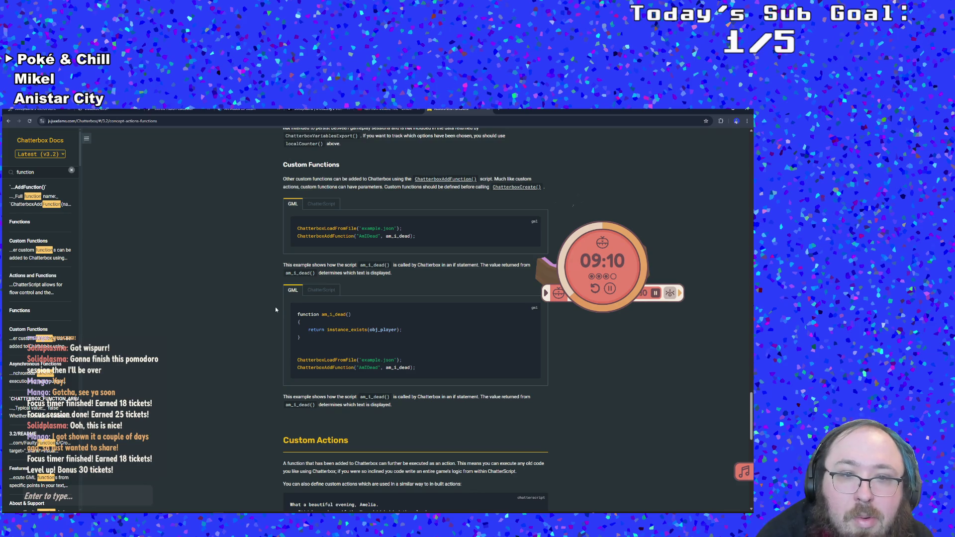
{"action": "left_click", "coordinate": [314, 291]}
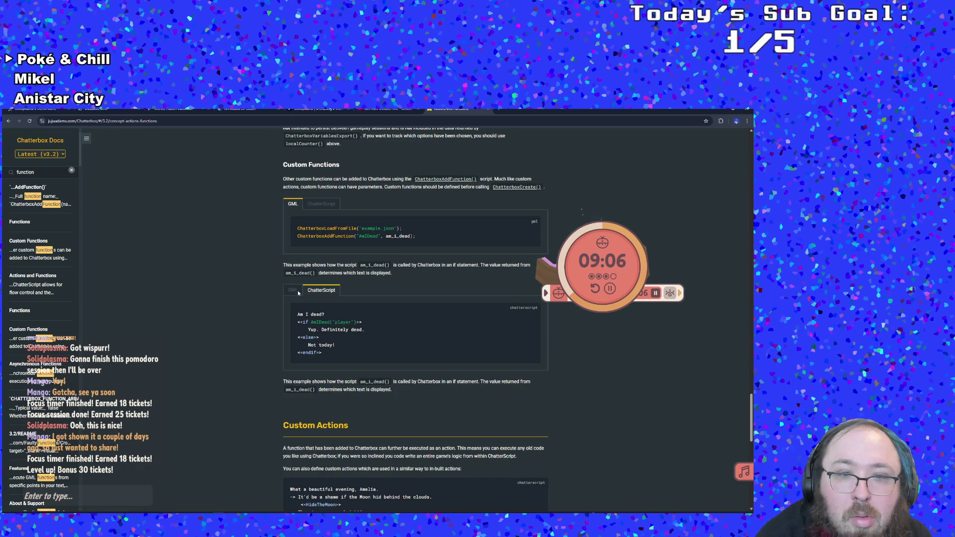
{"action": "mouse_move", "coordinate": [167, 522]}
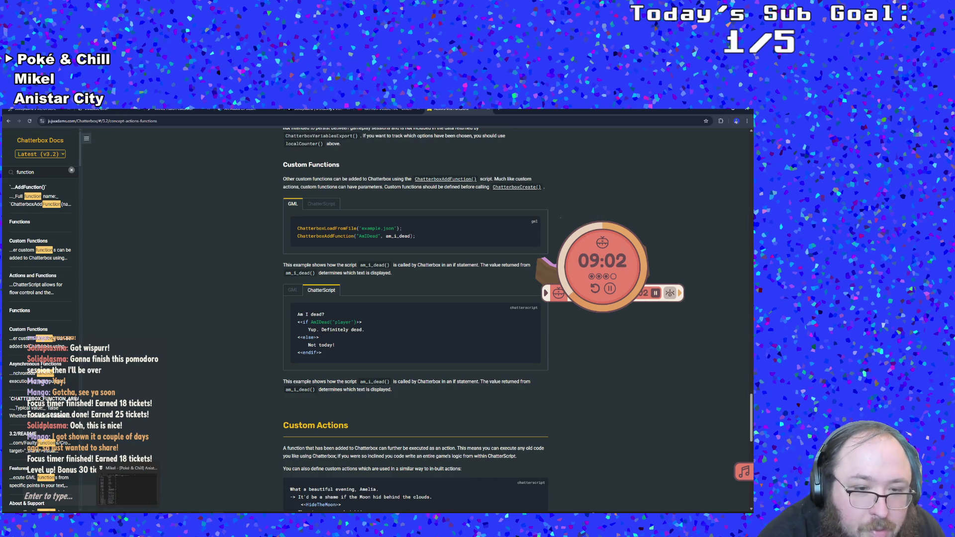
{"action": "mouse_move", "coordinate": [257, 523]}
{"action": "left_click", "coordinate": [257, 489]}
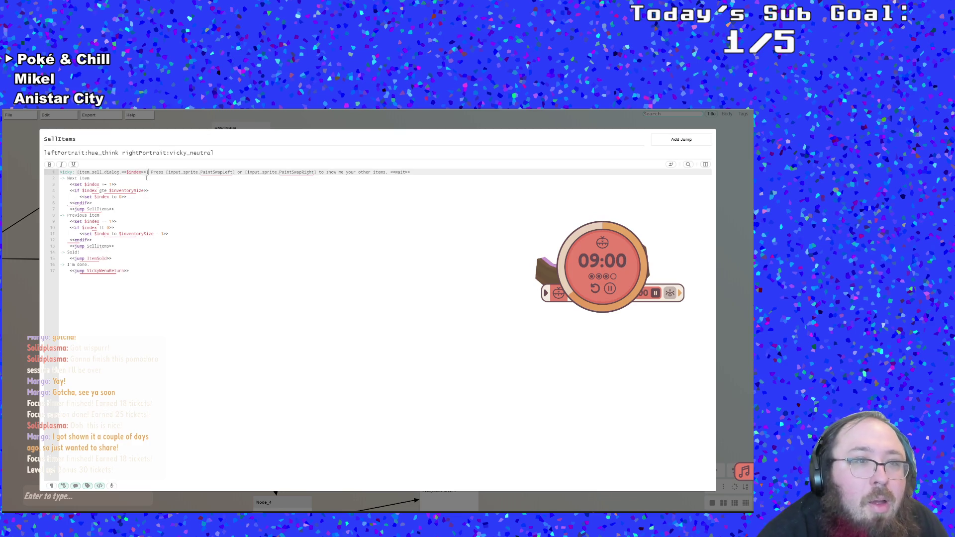
Change the item_sell_dialog argument on line 1 from <<$index>> to ($index).
{"action": "key", "text": "Left"}
{"action": "key", "text": "Left"}
{"action": "key", "text": "Left"}
{"action": "key", "text": "Down"}
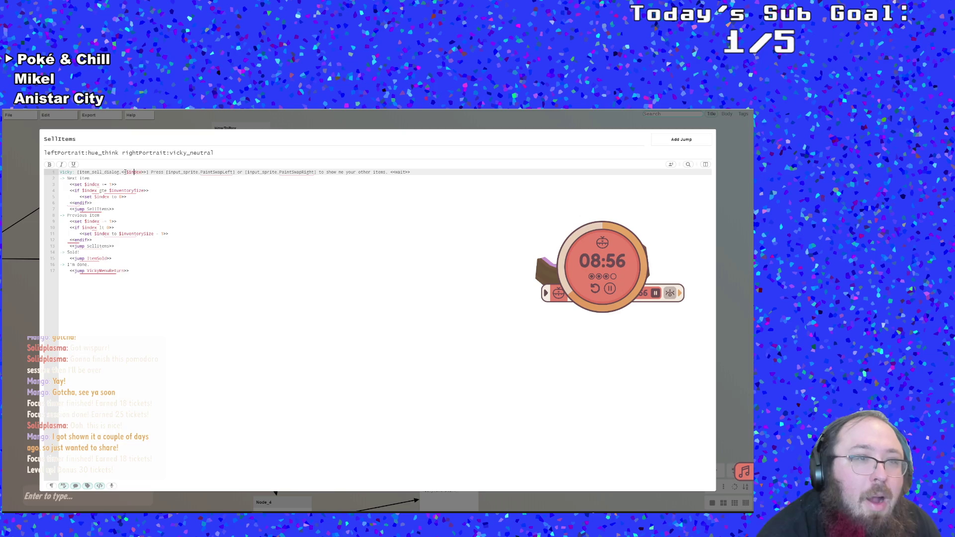
{"action": "left_click", "coordinate": [85, 178]}
{"action": "left_click", "coordinate": [77, 172]}
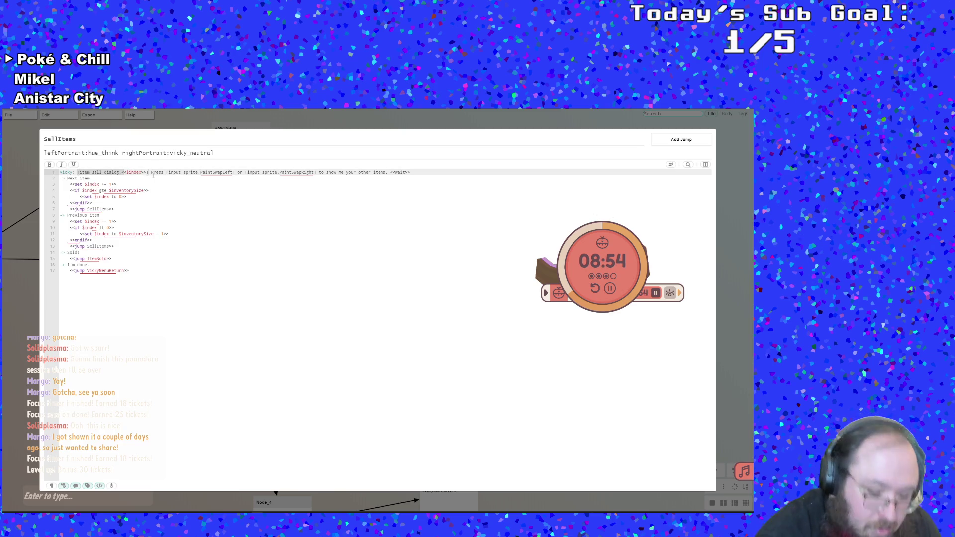
{"action": "key", "text": "Right"}
{"action": "key", "text": "Right"}
{"action": "key", "text": "Right"}
{"action": "key", "text": "BackSpace"}
{"action": "key", "text": "BackSpace"}
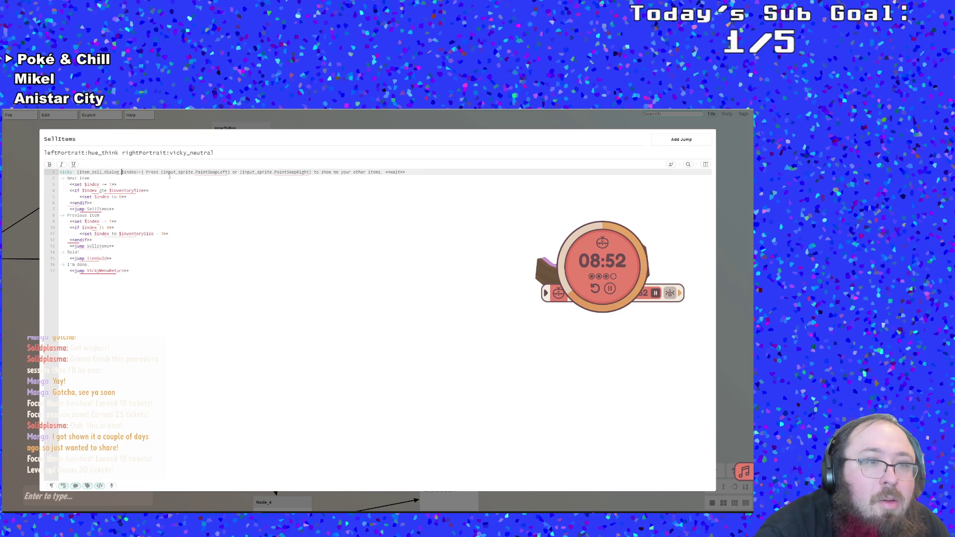
{"action": "type", "text": "("}
{"action": "key", "text": "Delete"}
{"action": "key", "text": "Delete"}
{"action": "type", "text": ")"}
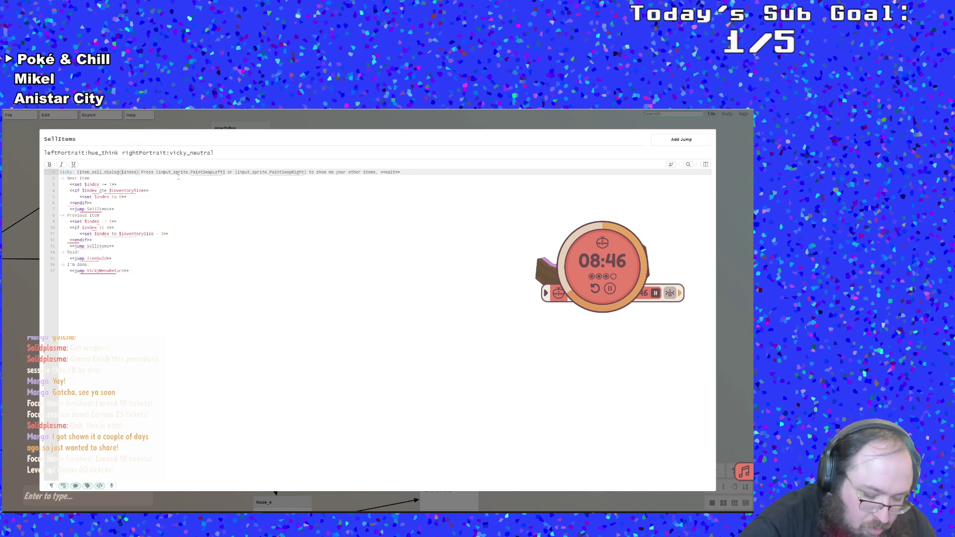
{"action": "type", "text": ">"}
Replace the leading [ with << so the line reads <<item_sell_dialog($index)>>, and close the SellItems editor.
{"action": "key", "text": "Left"}
{"action": "key", "text": "Left"}
{"action": "key", "text": "Left"}
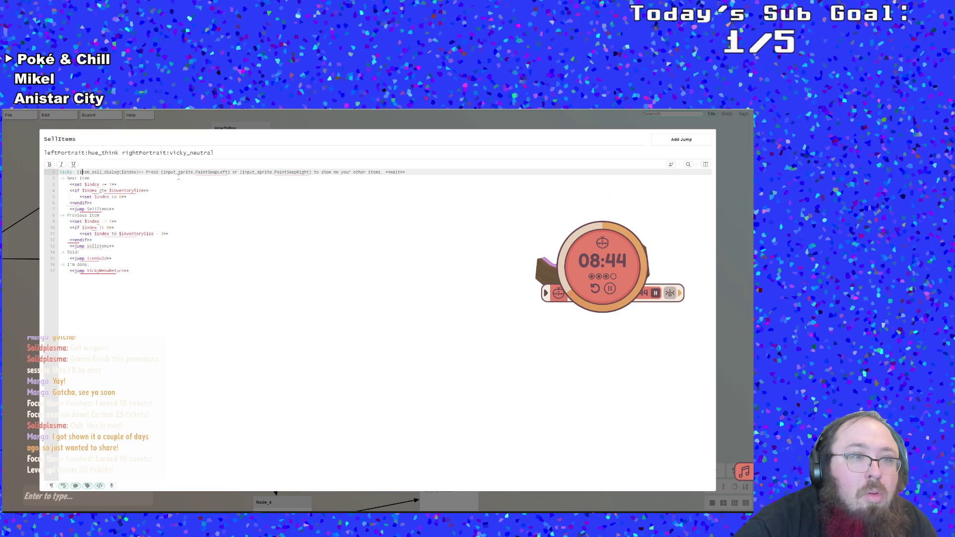
{"action": "key", "text": "BackSpace"}
{"action": "type", "text": "<<>>"}
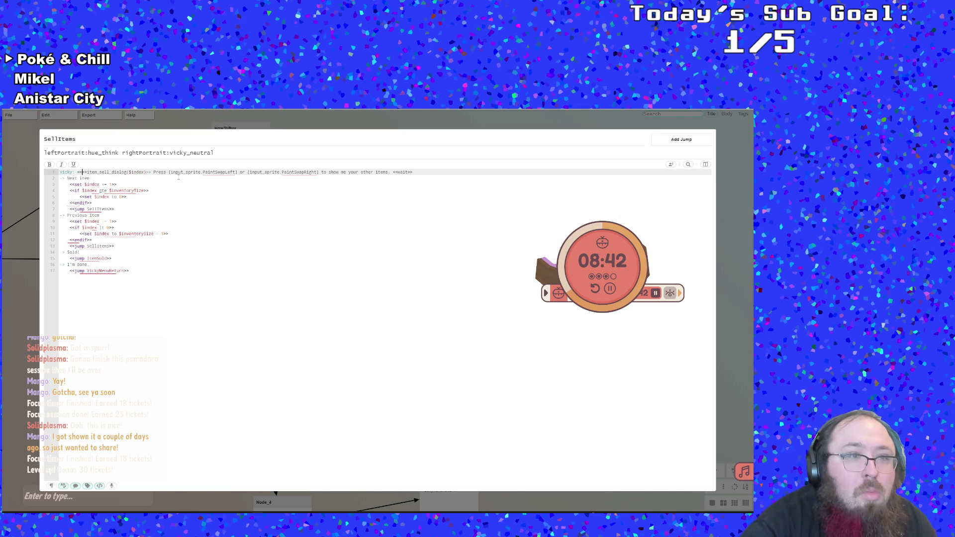
{"action": "key", "text": "Delete"}
{"action": "key", "text": "Delete"}
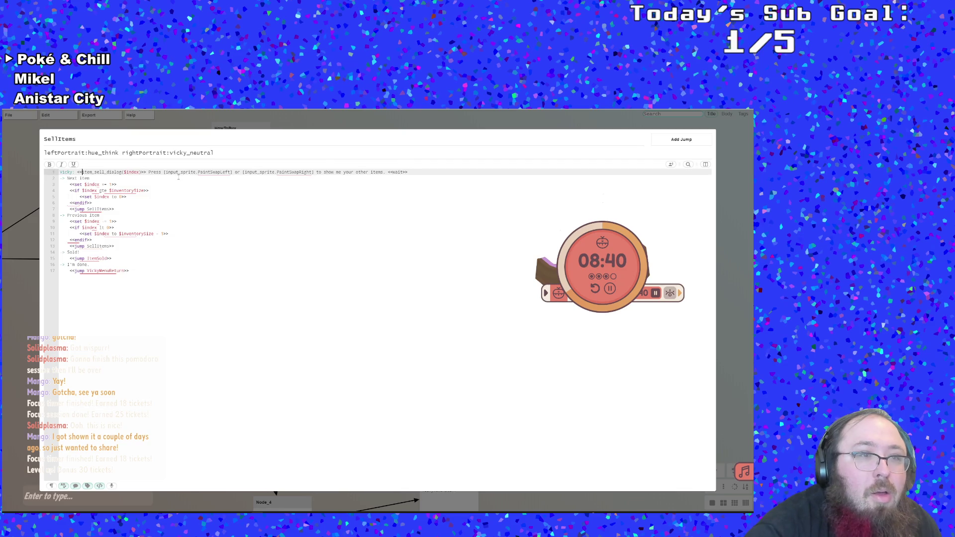
{"action": "left_click", "coordinate": [149, 178]}
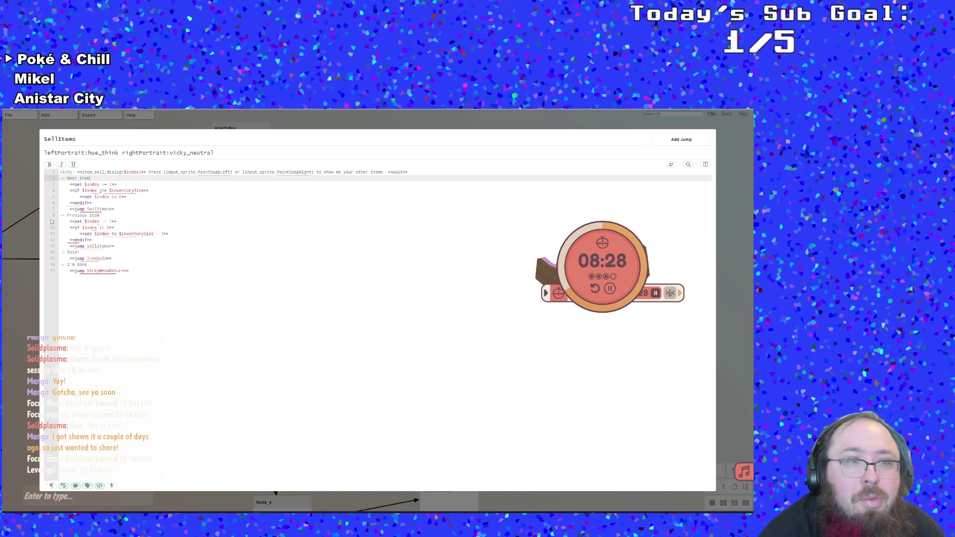
{"action": "left_click", "coordinate": [22, 197]}
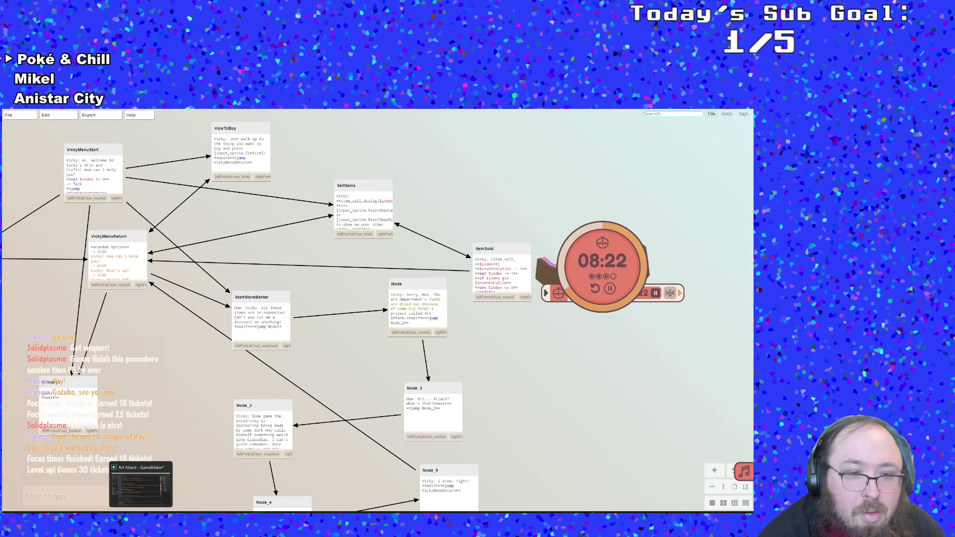
{"action": "left_click", "coordinate": [140, 485]}
Look over _ChatterBoxItemSellDialog in objDialogue's Create event, then open Crochet's ItemSold node.
{"action": "left_click", "coordinate": [300, 314]}
{"action": "scroll", "coordinate": [300, 315], "scroll_direction": "up", "scroll_amount": 2}
{"action": "scroll", "coordinate": [300, 314], "scroll_direction": "down", "scroll_amount": 2}
{"action": "left_click", "coordinate": [227, 279]}
{"action": "left_click", "coordinate": [204, 269]}
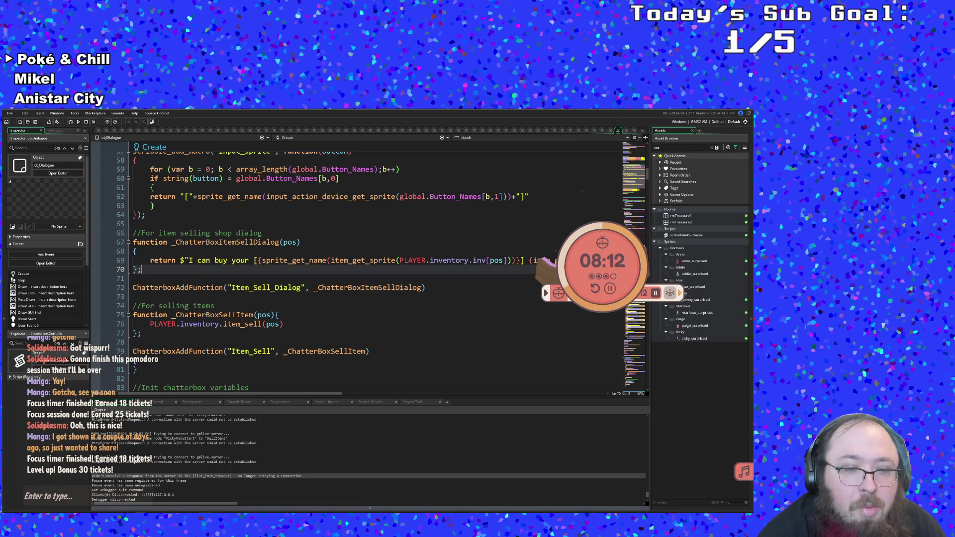
{"action": "key", "text": "alt+Tab"}
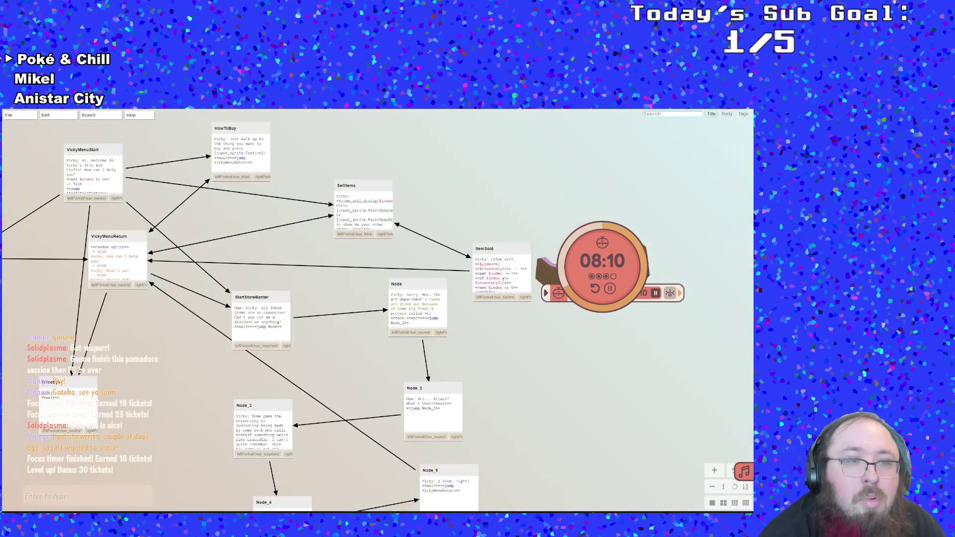
{"action": "double_click", "coordinate": [483, 282]}
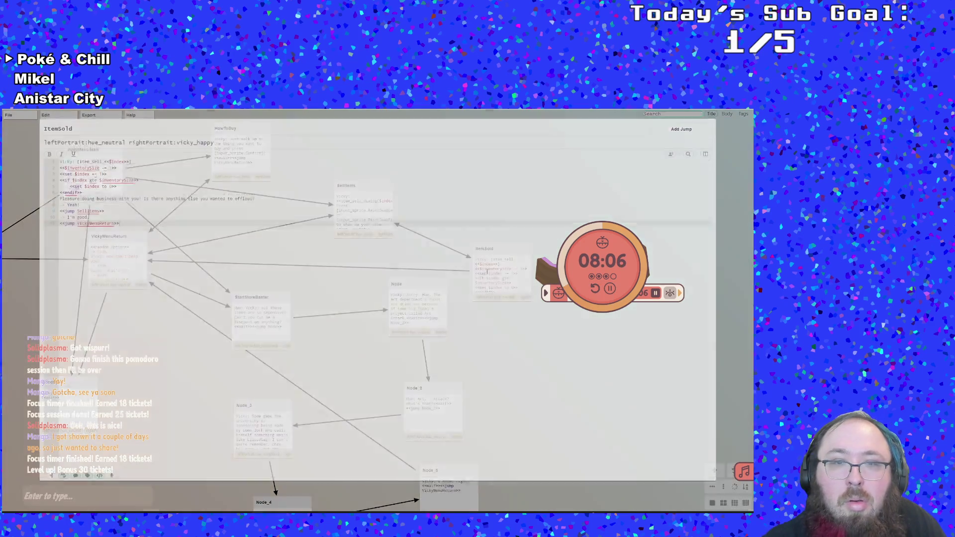
Rewrite the old item_sell call on line 1 as <<sell_item($index)>>.
{"action": "left_click", "coordinate": [136, 173]}
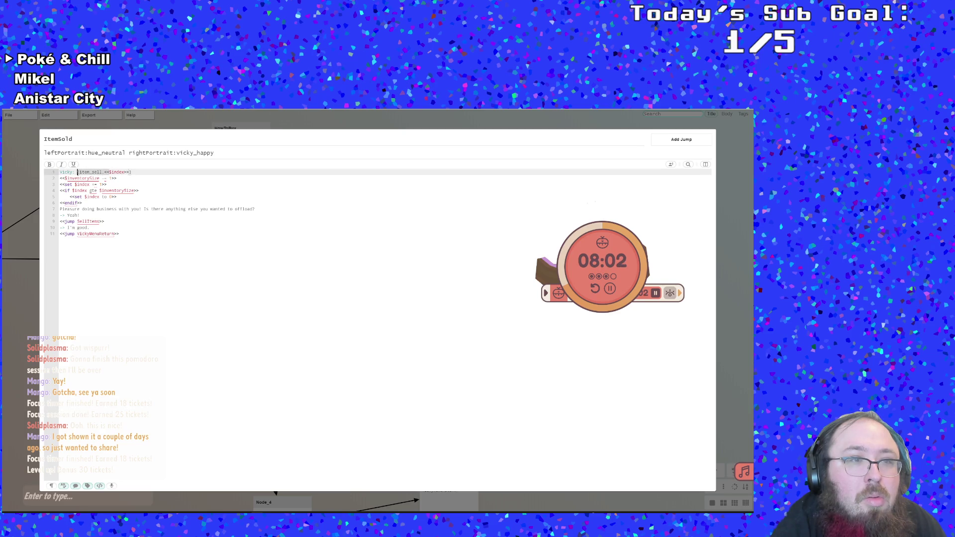
{"action": "left_click_drag", "start_coordinate": [77, 172], "coordinate": [106, 172]}
{"action": "key", "text": "BackSpace"}
{"action": "type", "text": "sell_item "}
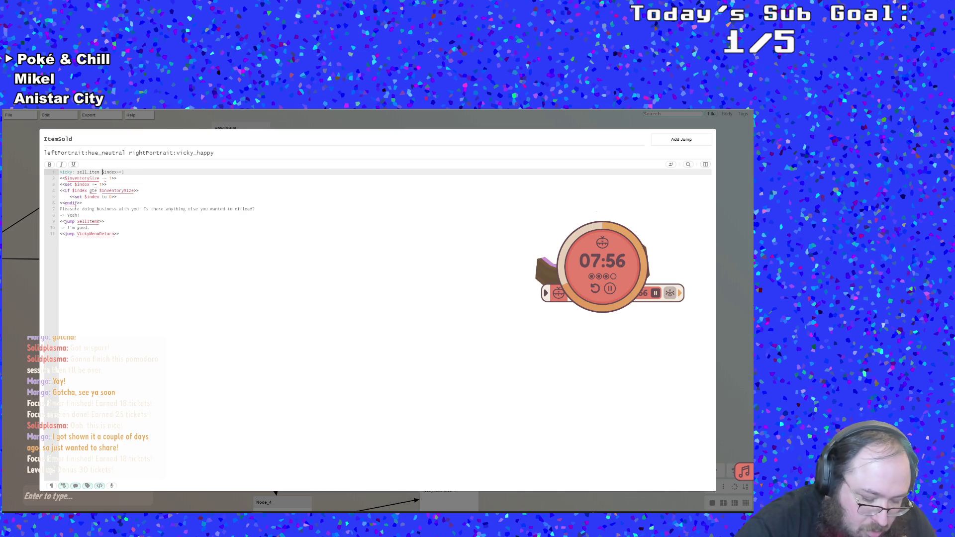
{"action": "type", "text": "("}
{"action": "key", "text": "Right"}
{"action": "key", "text": "Right"}
{"action": "key", "text": "Right"}
{"action": "key", "text": "BackSpace"}
{"action": "key", "text": "Right"}
{"action": "key", "text": "Right"}
{"action": "key", "text": "Right"}
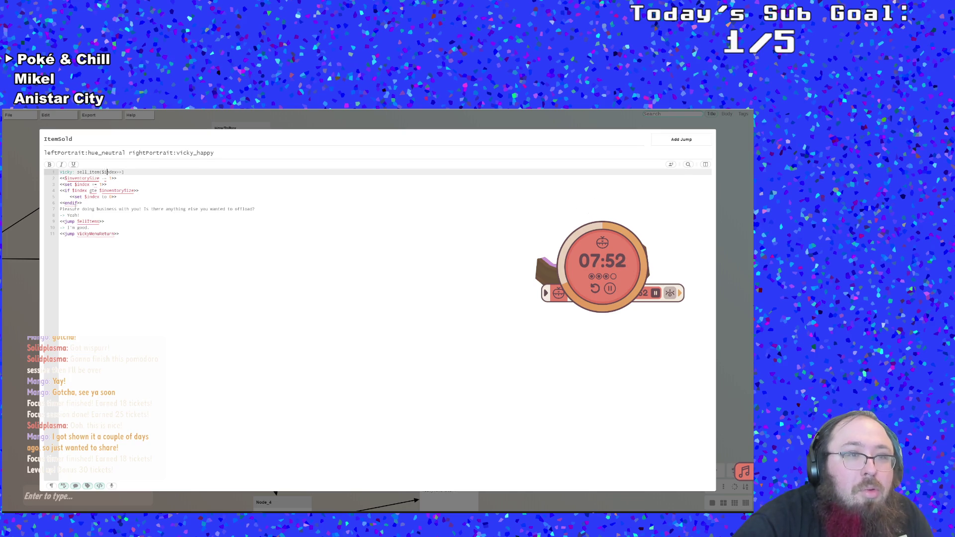
{"action": "type", "text": ")"}
{"action": "key", "text": "Left"}
{"action": "key", "text": "Left"}
{"action": "key", "text": "Left"}
{"action": "type", "text": "<<"}
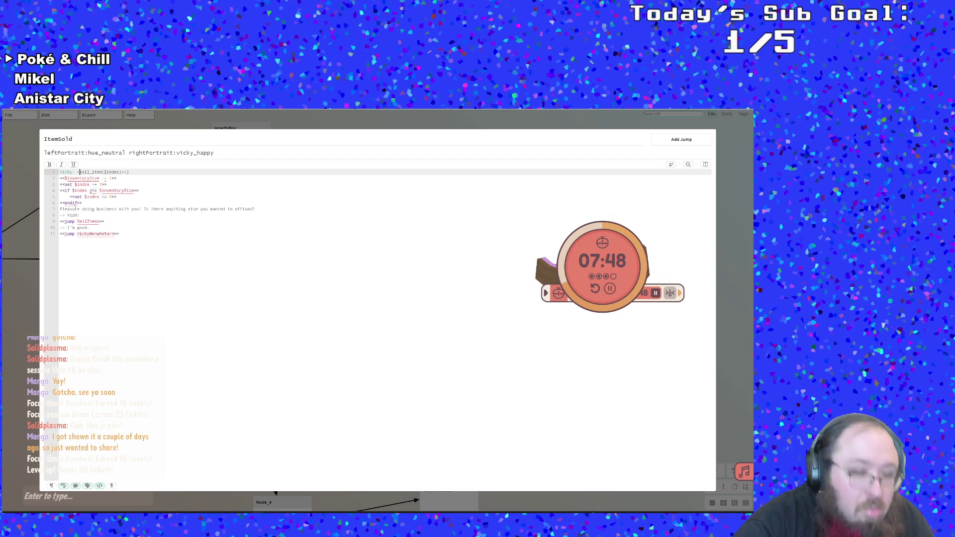
{"action": "key", "text": "Right"}
{"action": "key", "text": "Right"}
{"action": "key", "text": "Right"}
{"action": "key", "text": "Left"}
{"action": "key", "text": "Left"}
{"action": "key", "text": "Left"}
{"action": "key", "text": "BackSpace"}
{"action": "key", "text": "BackSpace"}
{"action": "key", "text": "Right"}
{"action": "key", "text": "Right"}
{"action": "key", "text": "Right"}
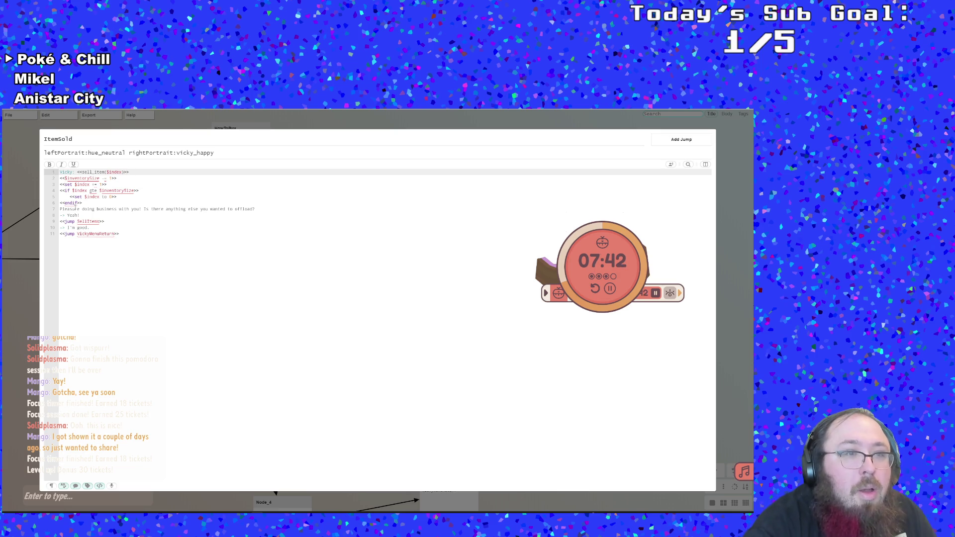
Move the Vicky: speaker label from line 1 to the start of line 7, without the extra space.
{"action": "left_click", "coordinate": [122, 196]}
{"action": "key", "text": "Up"}
{"action": "key", "text": "Up"}
{"action": "key", "text": "Up"}
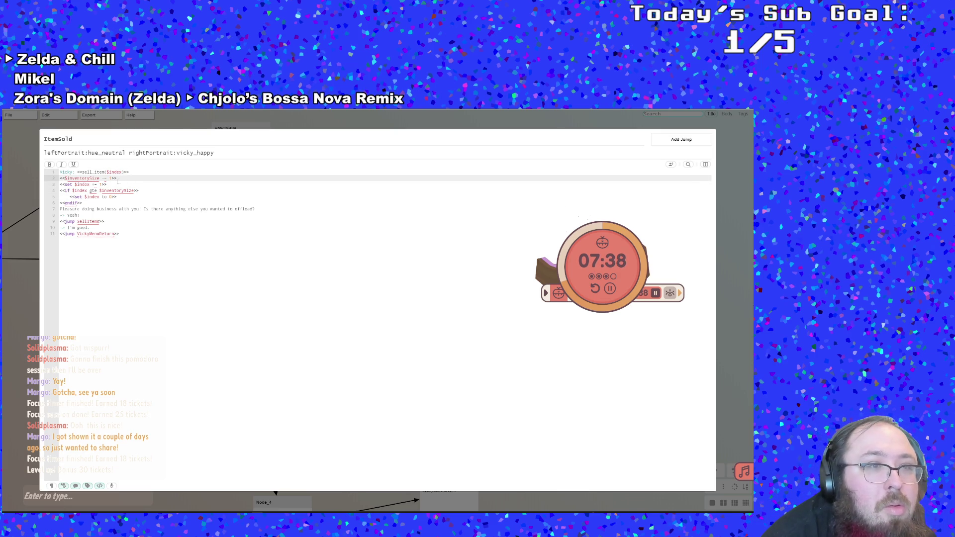
{"action": "left_click", "coordinate": [51, 174]}
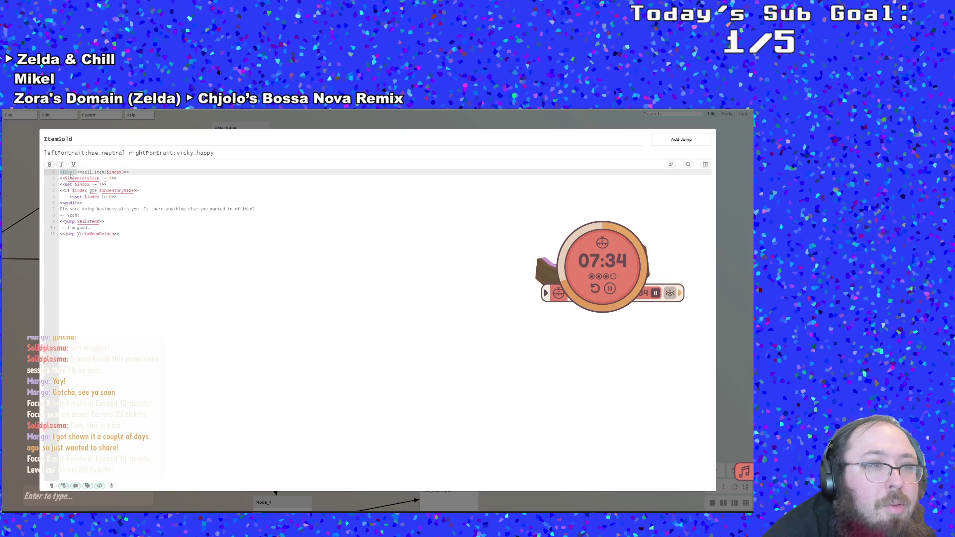
{"action": "right_click", "coordinate": [72, 176]}
{"action": "left_click", "coordinate": [84, 181]}
{"action": "key", "text": "Down"}
{"action": "key", "text": "Down"}
{"action": "key", "text": "Down"}
{"action": "key", "text": "Down"}
{"action": "key", "text": "Down"}
{"action": "key", "text": "Down"}
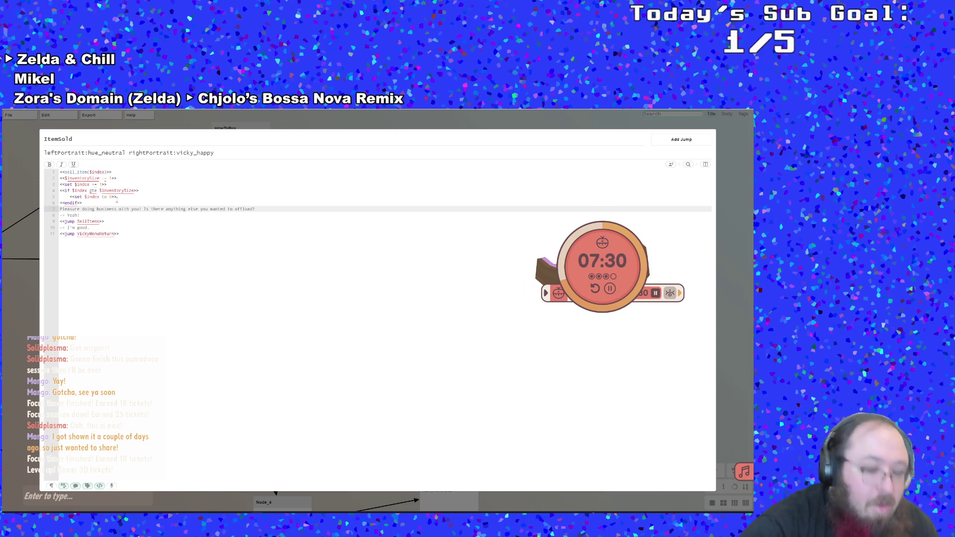
{"action": "type", "text": "Vicky:"}
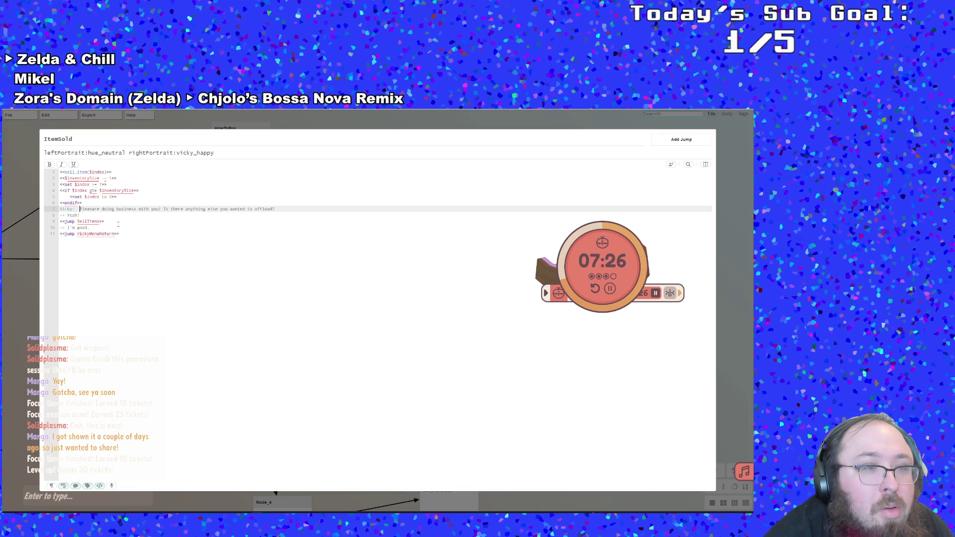
{"action": "key", "text": "BackSpace"}
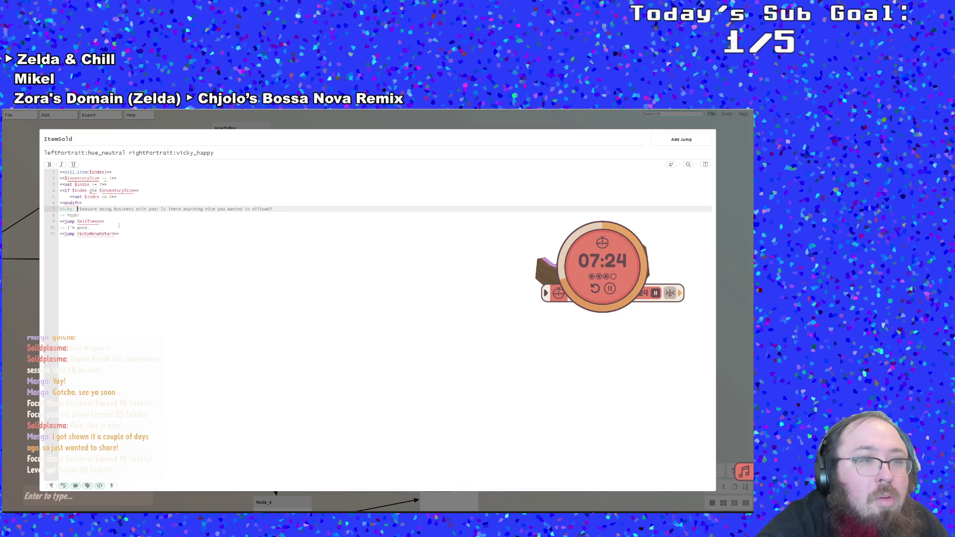
{"action": "left_click", "coordinate": [119, 225]}
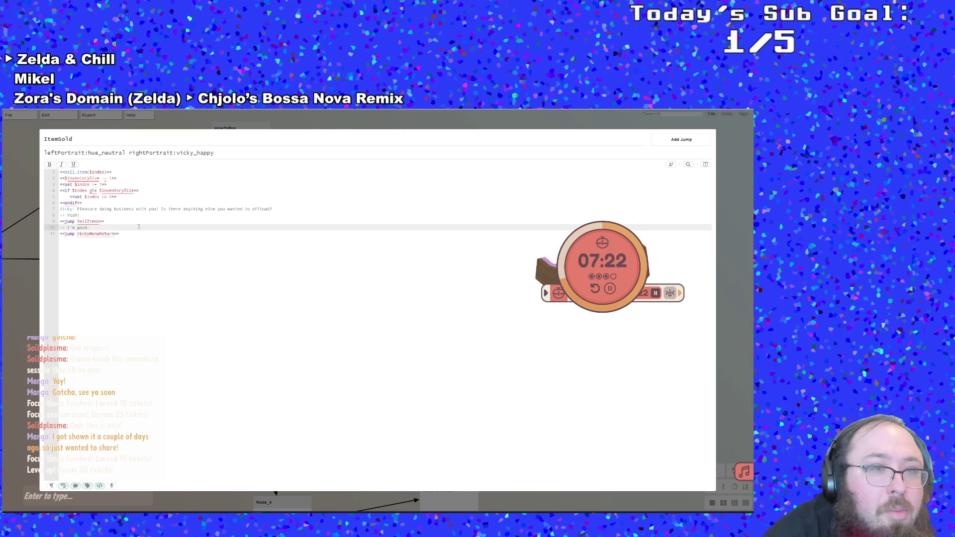
{"action": "left_click", "coordinate": [124, 222]}
{"action": "left_click", "coordinate": [111, 217]}
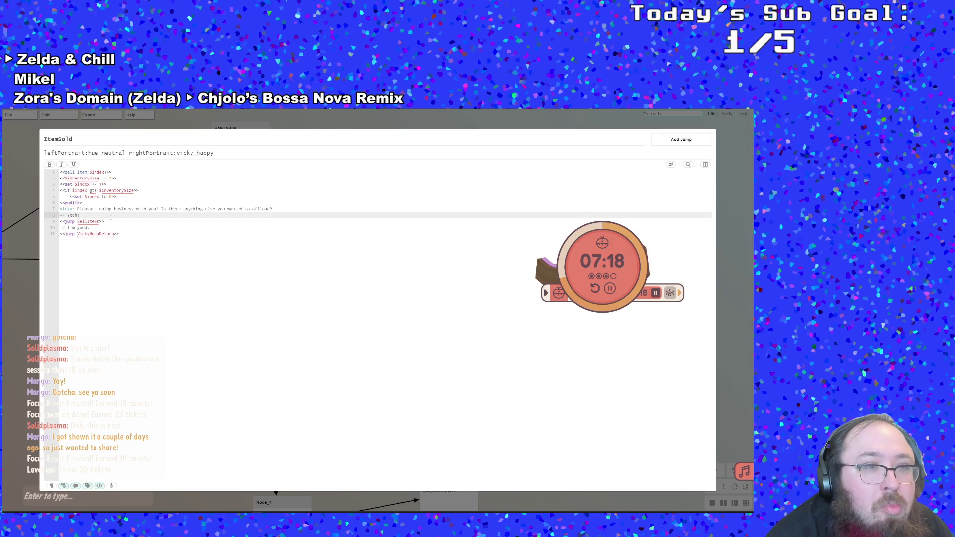
{"action": "key", "text": "Escape"}
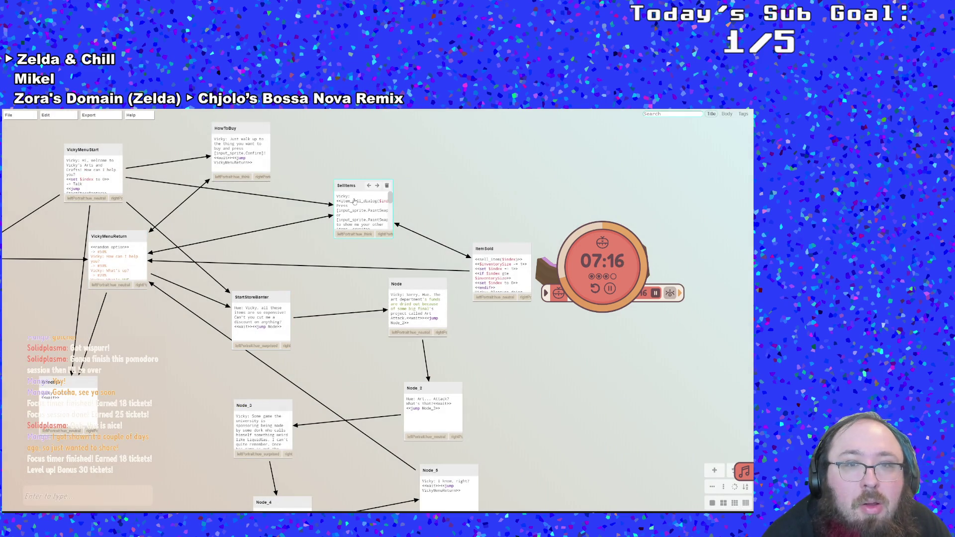
Inspect the SellItems and NothingToSell nodes' scripts.
{"action": "double_click", "coordinate": [355, 201]}
{"action": "left_click", "coordinate": [217, 252]}
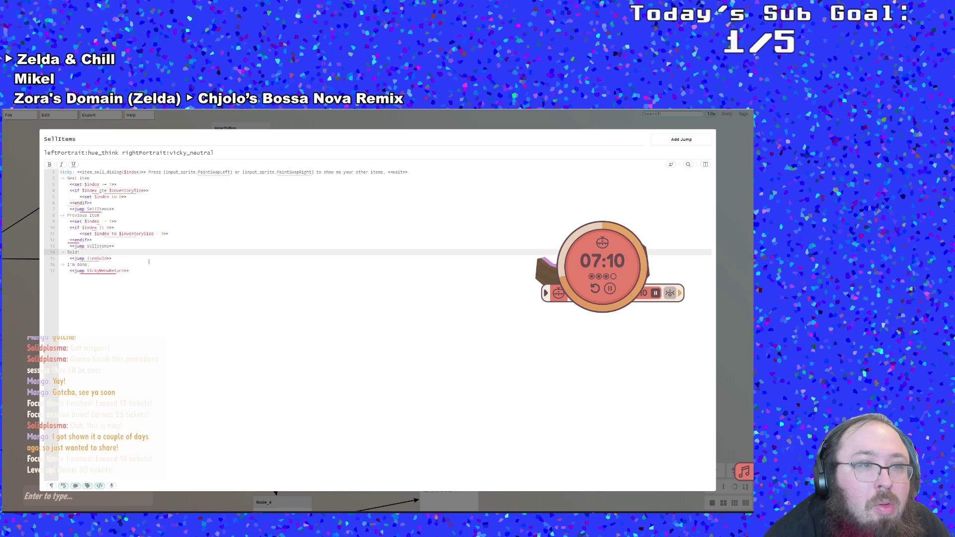
{"action": "left_click", "coordinate": [30, 233]}
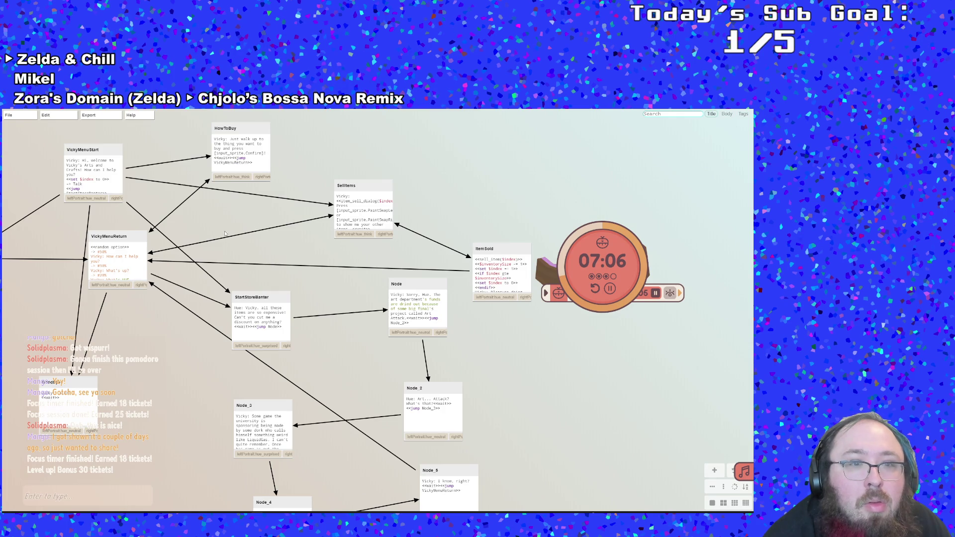
{"action": "left_click_drag", "start_coordinate": [335, 296], "coordinate": [465, 307]}
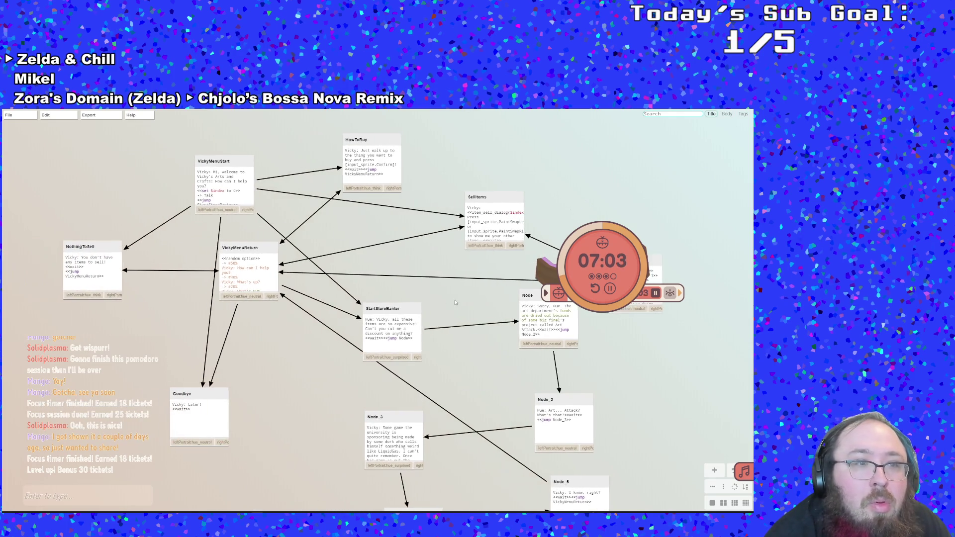
{"action": "double_click", "coordinate": [107, 275]}
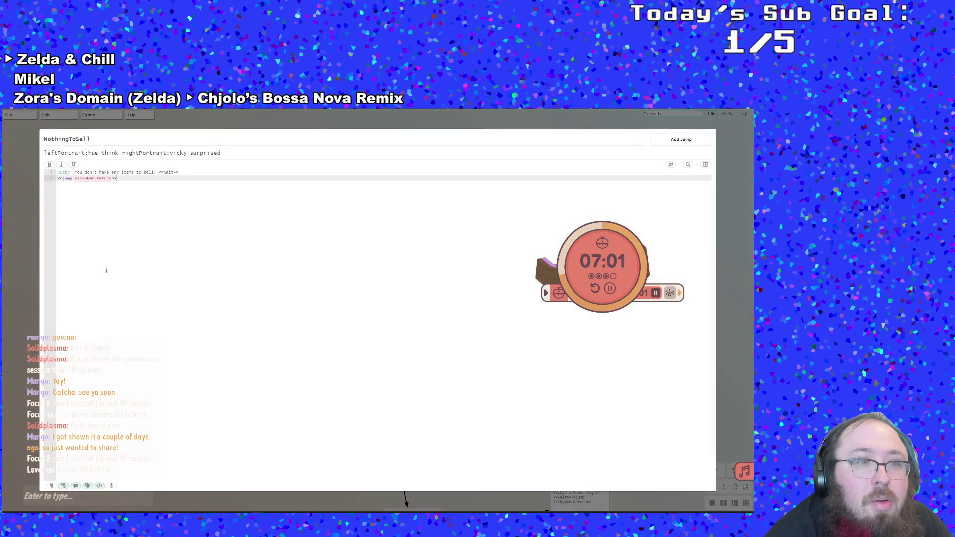
{"action": "left_click", "coordinate": [28, 214]}
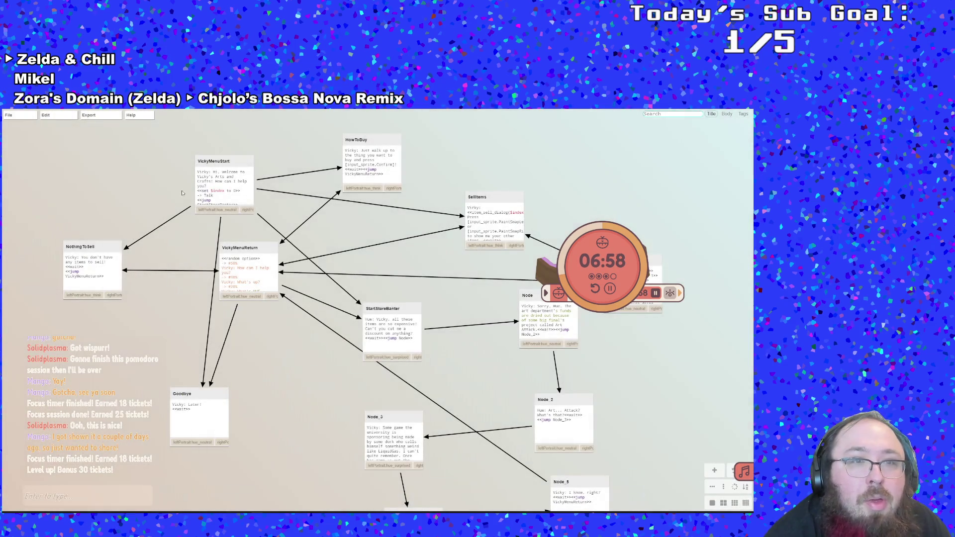
Copy VickyMenuStart's <<if $inventorySize gt 0>> if/else block and open the ItemSold node.
{"action": "double_click", "coordinate": [245, 181]}
{"action": "left_click", "coordinate": [152, 204]}
{"action": "left_click", "coordinate": [111, 235]}
{"action": "left_click", "coordinate": [113, 241]}
{"action": "left_click", "coordinate": [115, 229]}
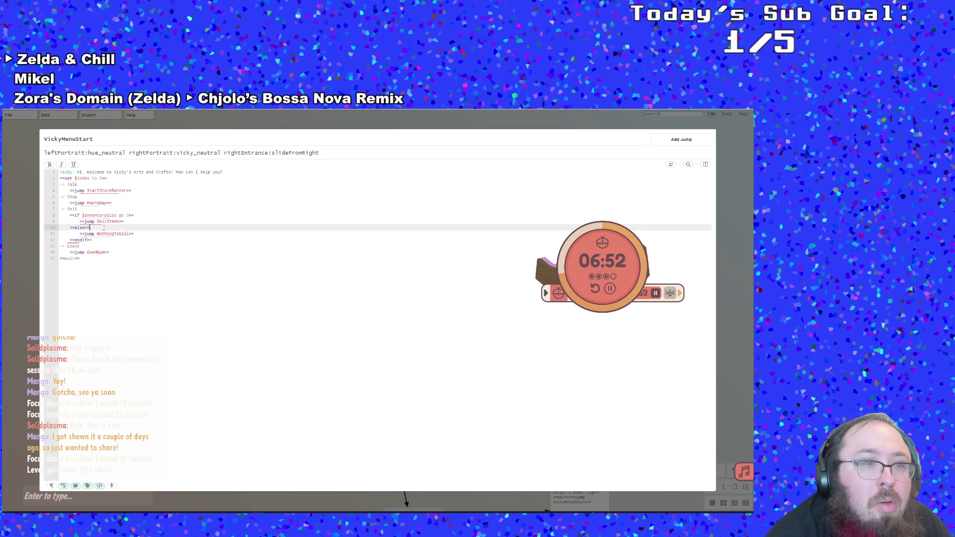
{"action": "left_click_drag", "start_coordinate": [98, 240], "coordinate": [51, 220]}
{"action": "key", "text": "ctrl+c"}
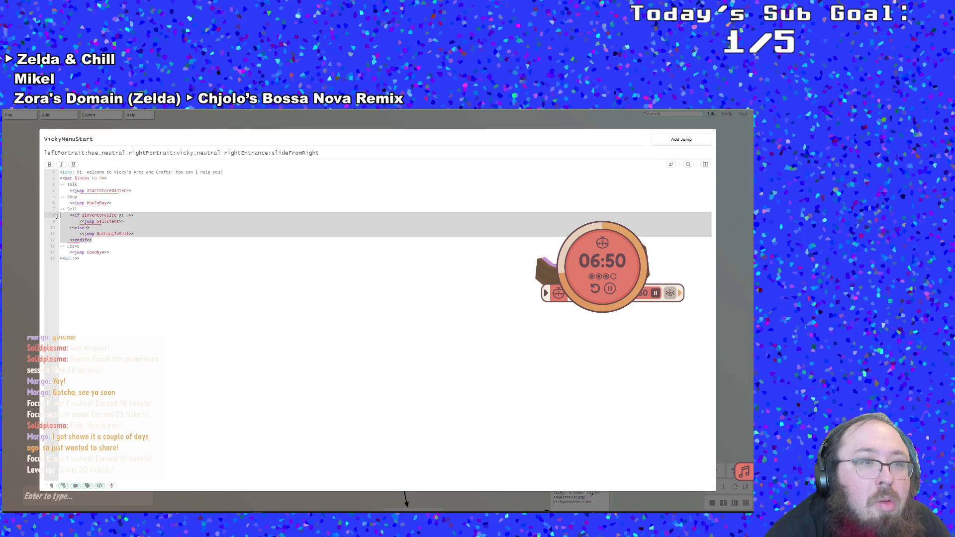
{"action": "right_click", "coordinate": [86, 229]}
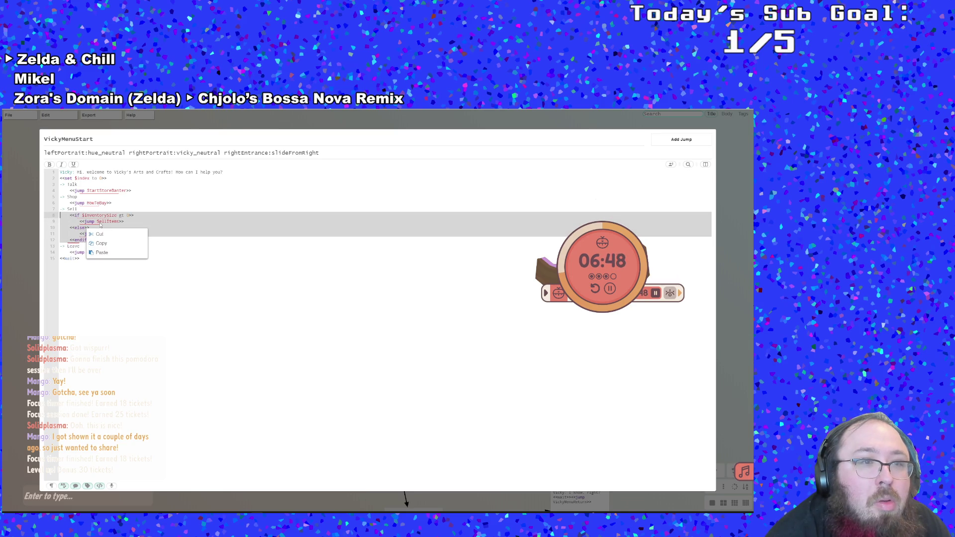
{"action": "left_click", "coordinate": [101, 242]}
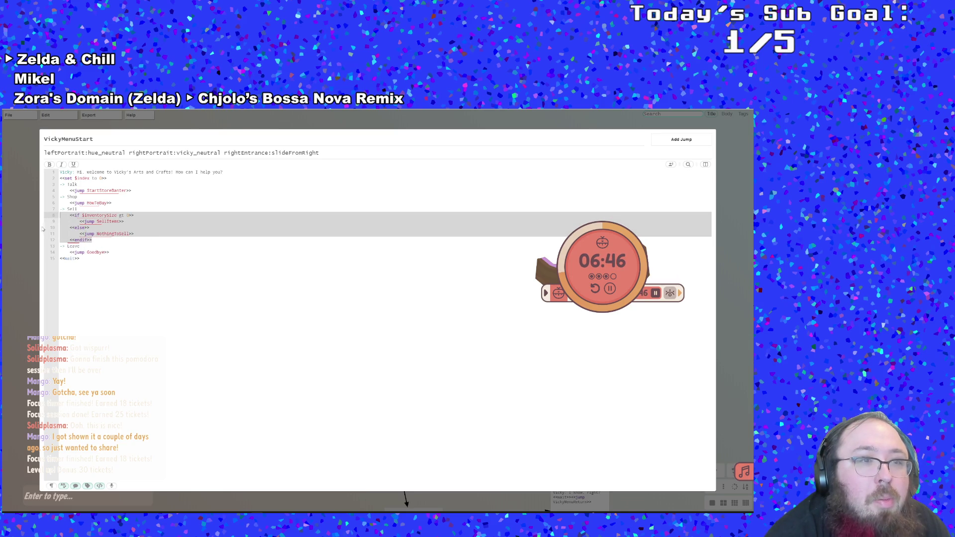
{"action": "key", "text": "Escape"}
{"action": "left_click_drag", "start_coordinate": [318, 288], "coordinate": [83, 275]}
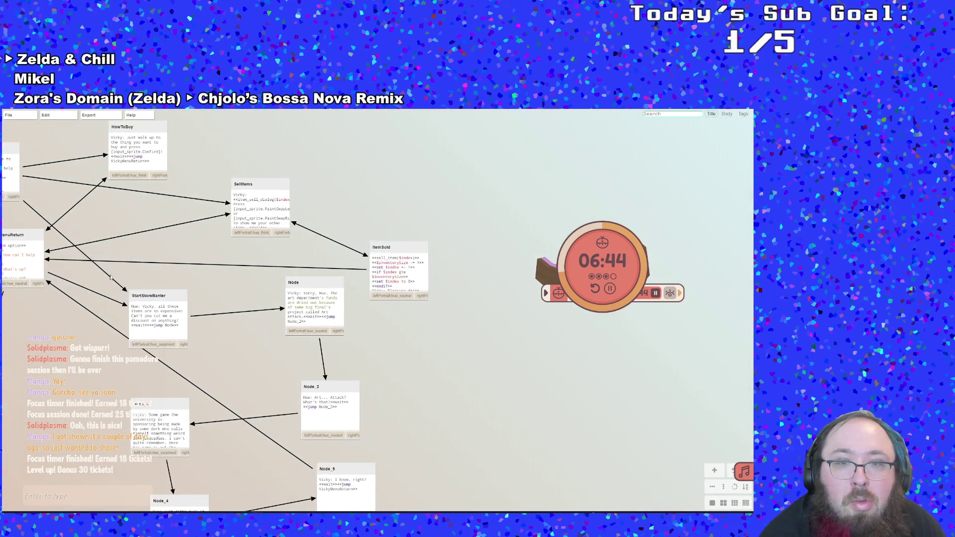
{"action": "double_click", "coordinate": [402, 276]}
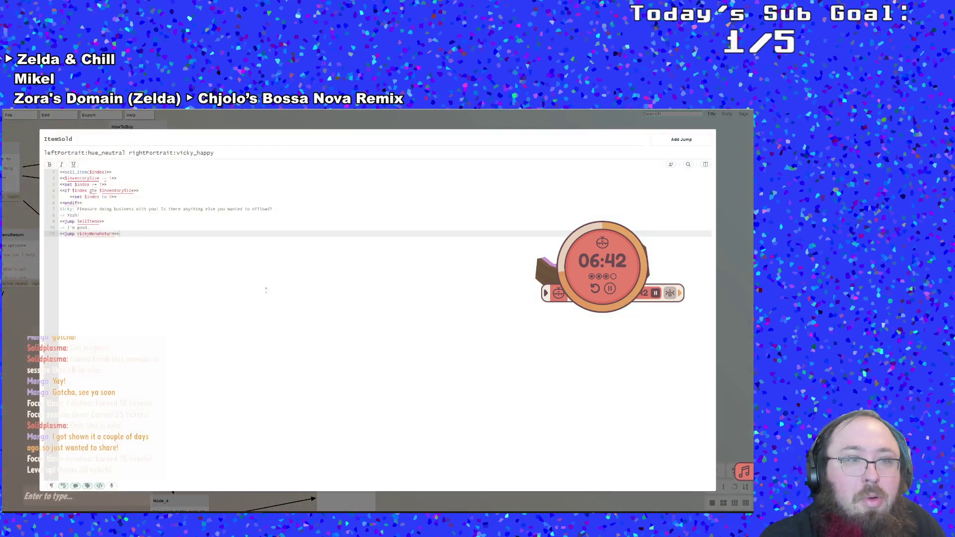
Paste the copied inventory-check block on a new line after the first <<endif>>.
{"action": "left_click", "coordinate": [128, 231]}
{"action": "left_click", "coordinate": [112, 222]}
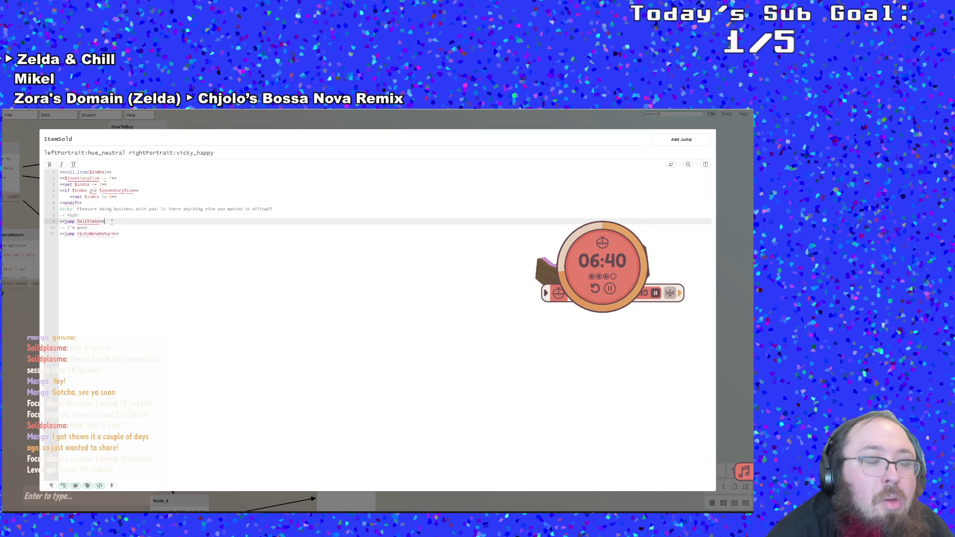
{"action": "left_click", "coordinate": [101, 215]}
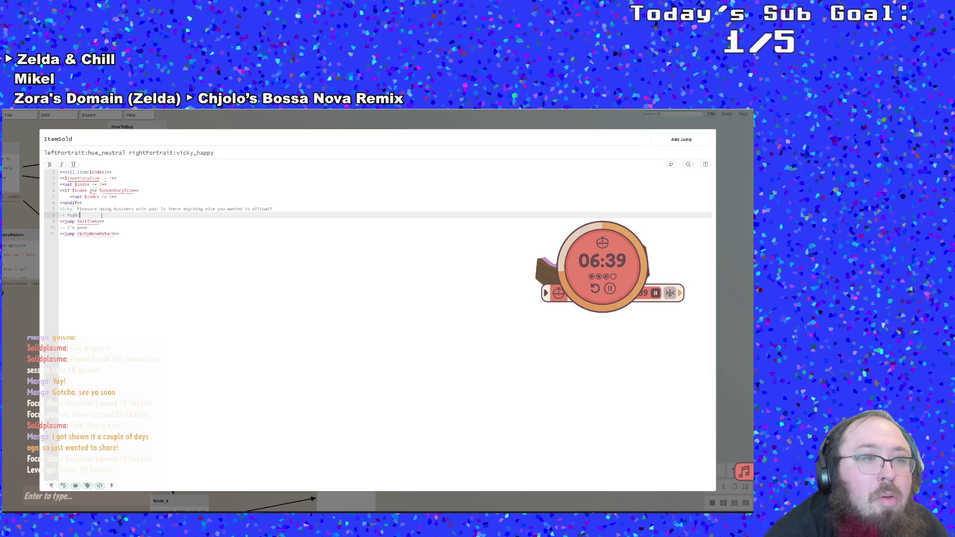
{"action": "left_click", "coordinate": [92, 203]}
{"action": "key", "text": "Return"}
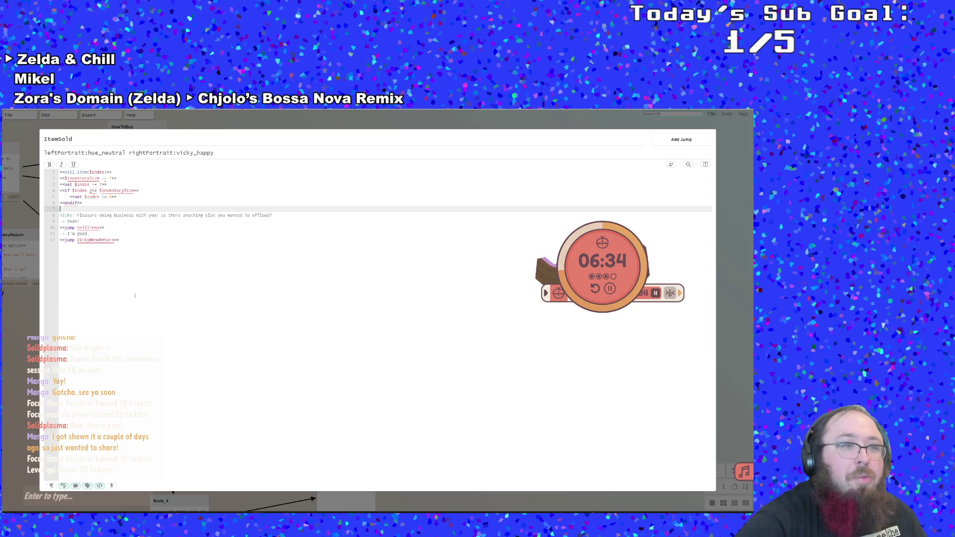
{"action": "key", "text": "ctrl+v"}
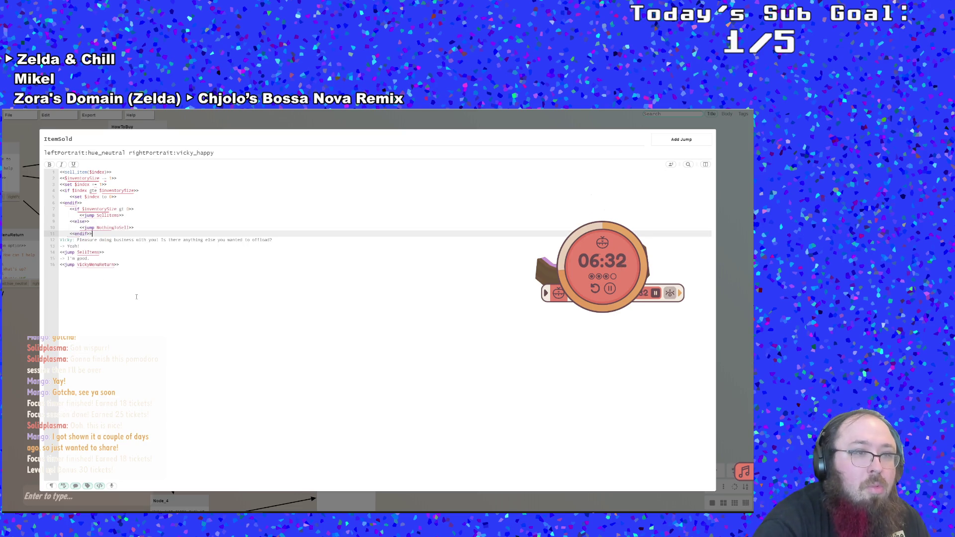
{"action": "key", "text": "ctrl+z"}
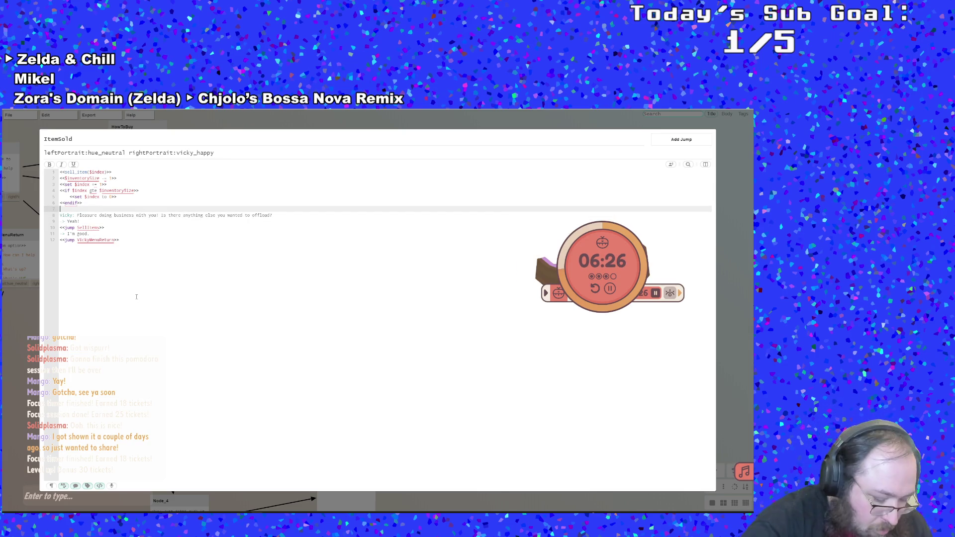
{"action": "key", "text": "ctrl+v"}
Remove the leading indent space from the pasted if line and select lines 8–11.
{"action": "left_click", "coordinate": [70, 221]}
{"action": "left_click", "coordinate": [70, 209]}
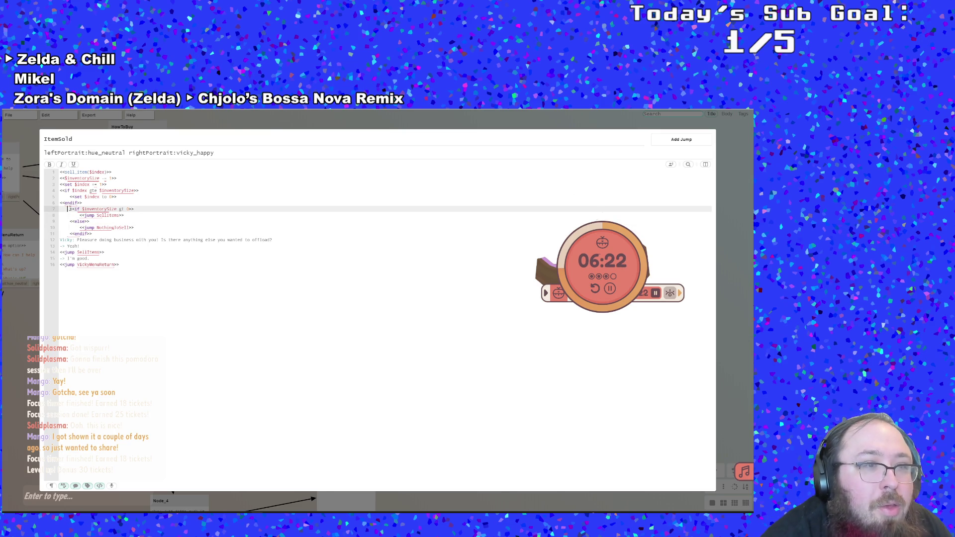
{"action": "key", "text": "BackSpace"}
{"action": "key", "text": "BackSpace"}
{"action": "key", "text": "BackSpace"}
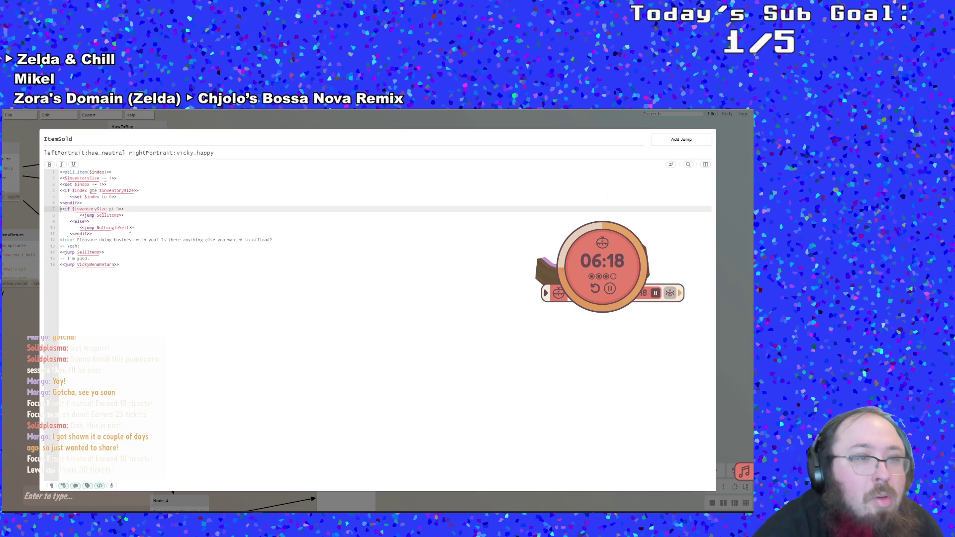
{"action": "left_click", "coordinate": [125, 221]}
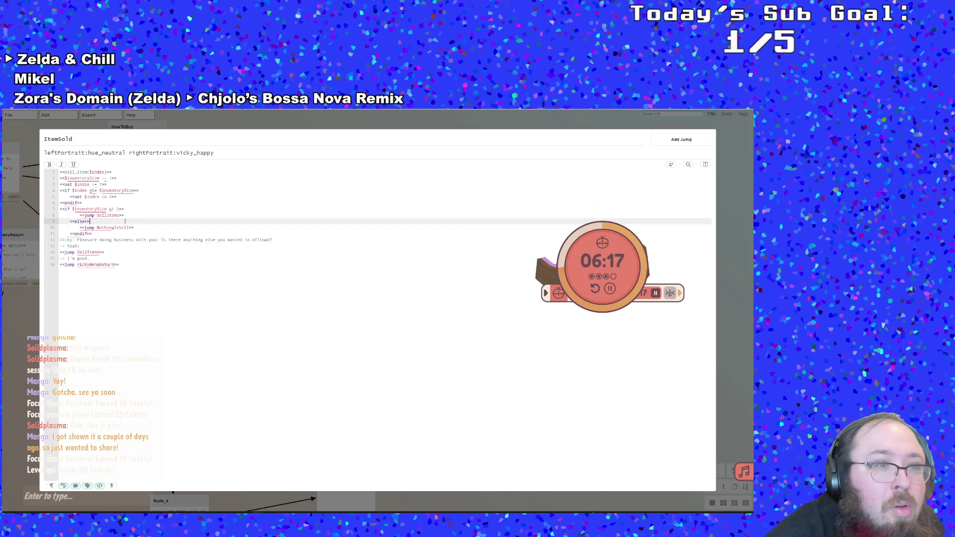
{"action": "left_click", "coordinate": [100, 234]}
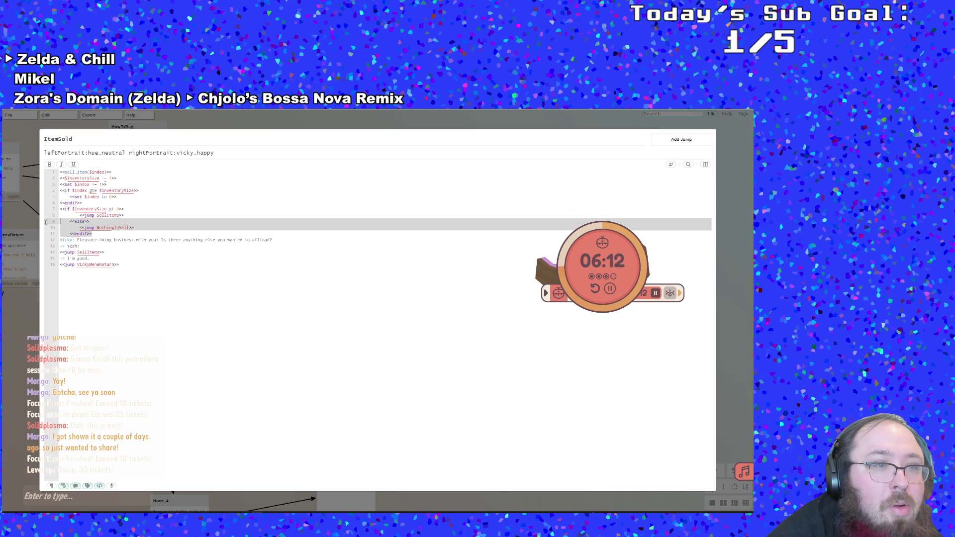
{"action": "left_click_drag", "start_coordinate": [44, 222], "coordinate": [78, 219]}
{"action": "key", "text": "ctrl+c"}
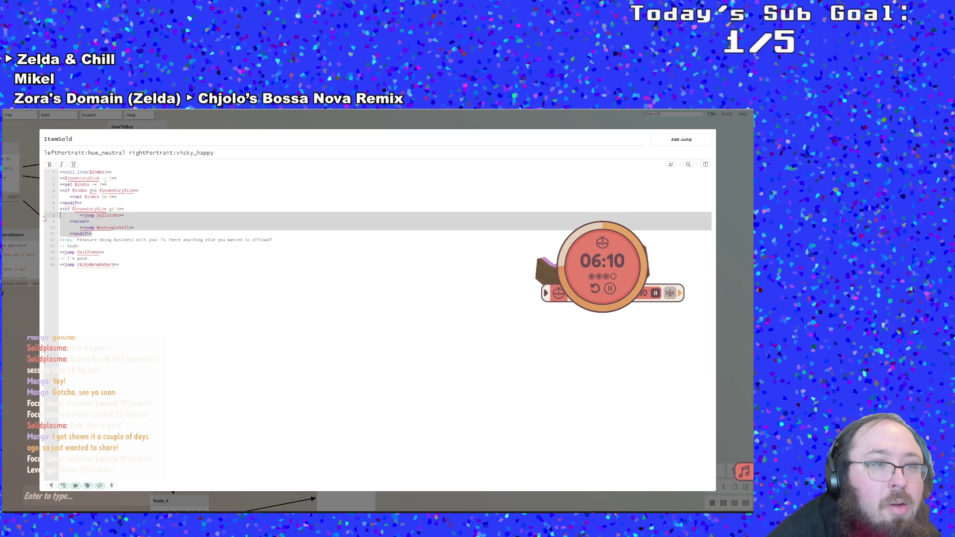
Cut lines 8–11 and paste them at line 13, at the node's end.
{"action": "right_click", "coordinate": [83, 226]}
{"action": "left_click", "coordinate": [96, 227]}
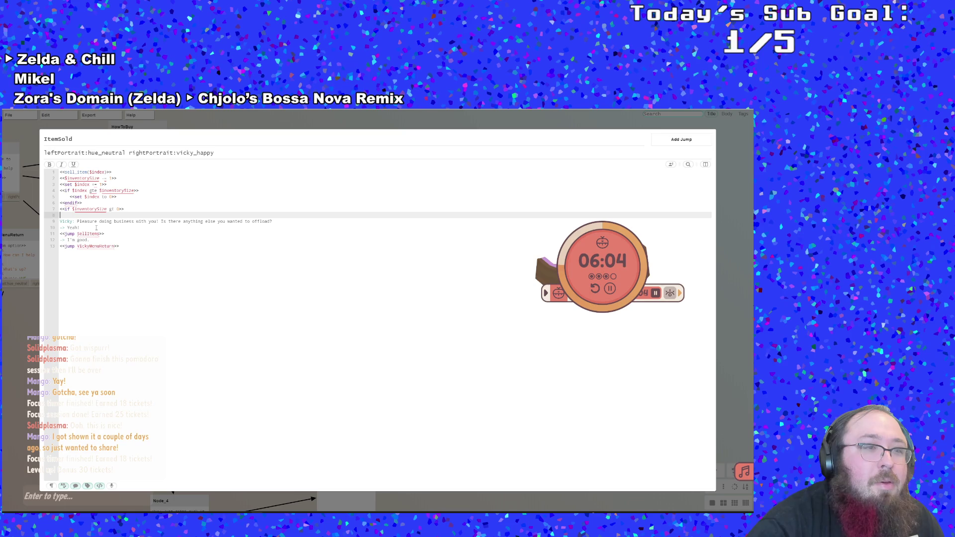
{"action": "key", "text": "BackSpace"}
{"action": "key", "text": "Down"}
{"action": "key", "text": "Down"}
{"action": "key", "text": "Down"}
{"action": "key", "text": "Down"}
{"action": "key", "text": "Down"}
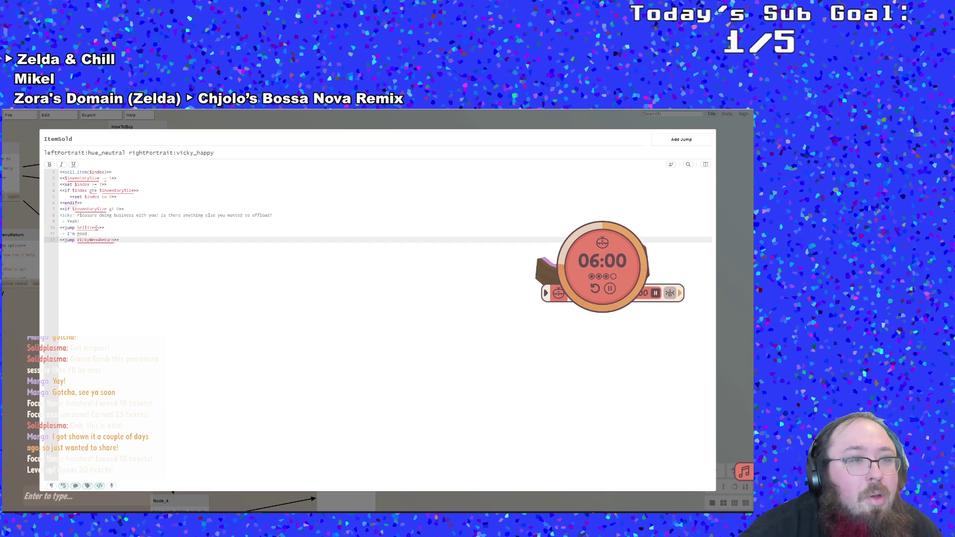
{"action": "key", "text": "Return"}
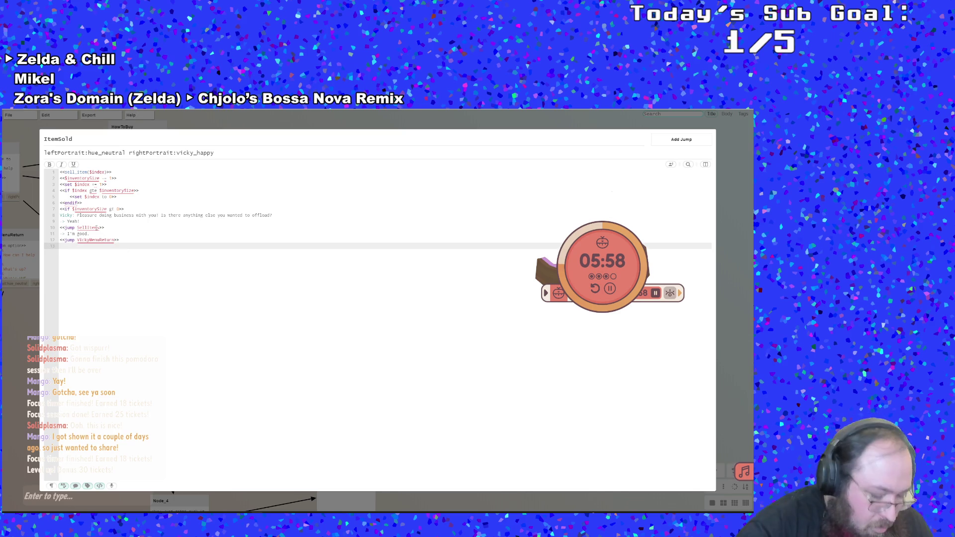
{"action": "key", "text": "ctrl+v"}
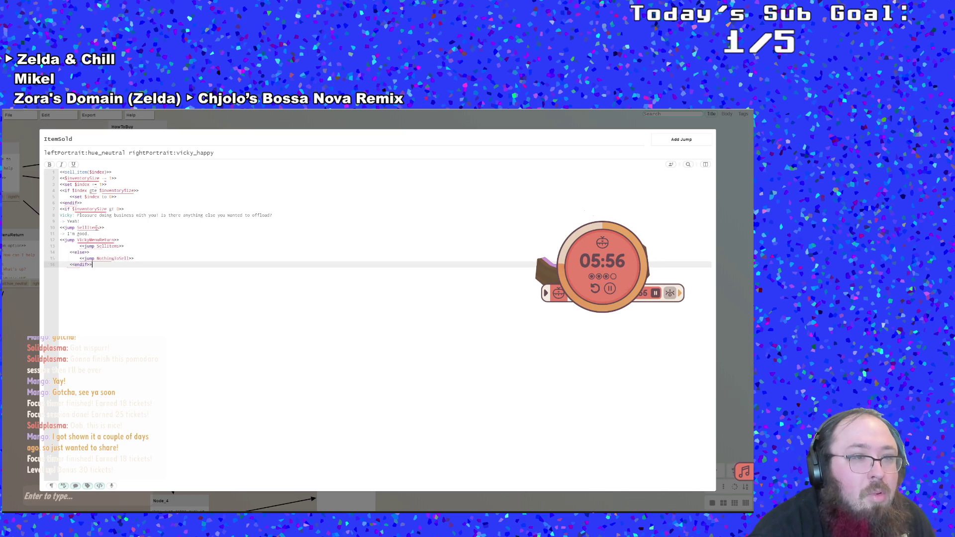
{"action": "key", "text": "ctrl+z"}
{"action": "key", "text": "ctrl+v"}
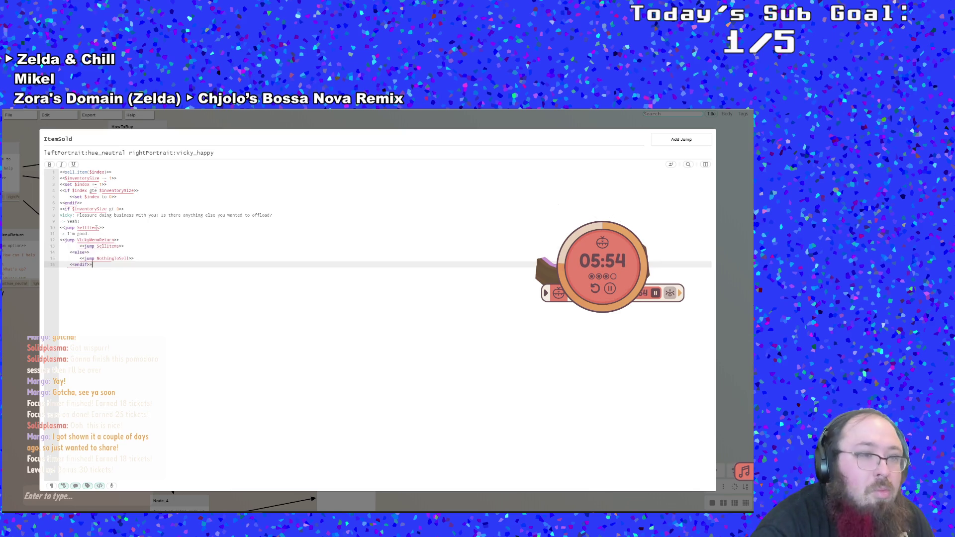
Try adding an '<<option split' line after the I'm good. option, then delete it.
{"action": "key", "text": "Up"}
{"action": "key", "text": "Up"}
{"action": "key", "text": "Up"}
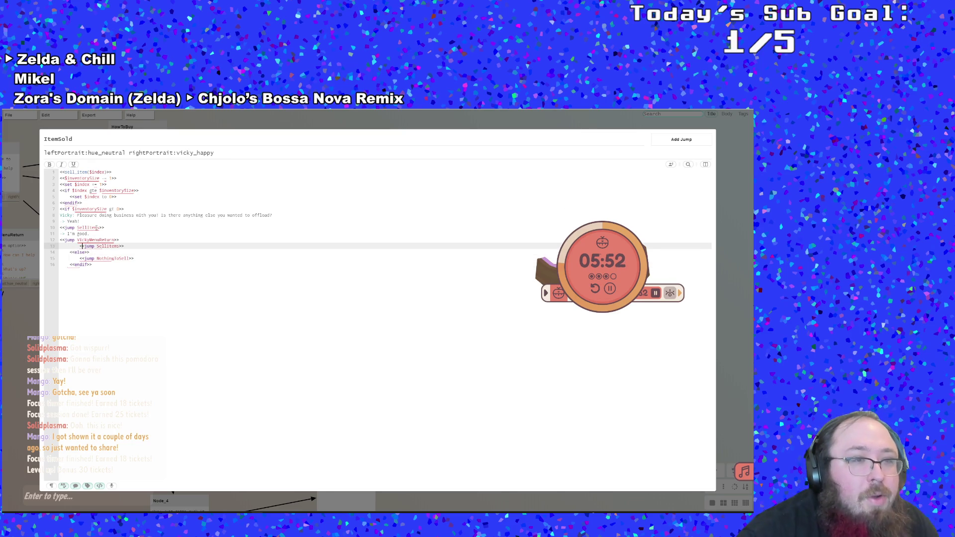
{"action": "key", "text": "Left"}
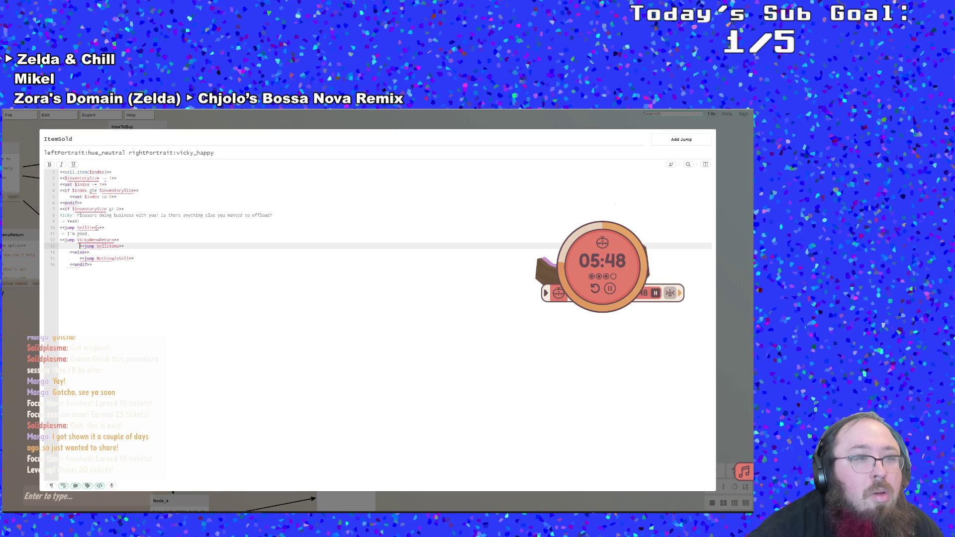
{"action": "key", "text": "Up"}
{"action": "key", "text": "Up"}
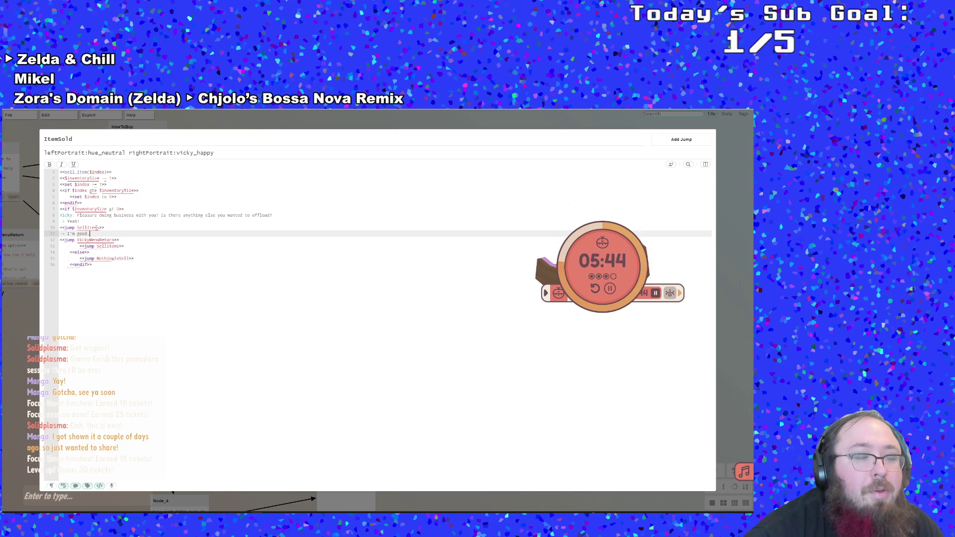
{"action": "key", "text": "Return"}
{"action": "type", "text": "<<"}
{"action": "type", "text": "option"}
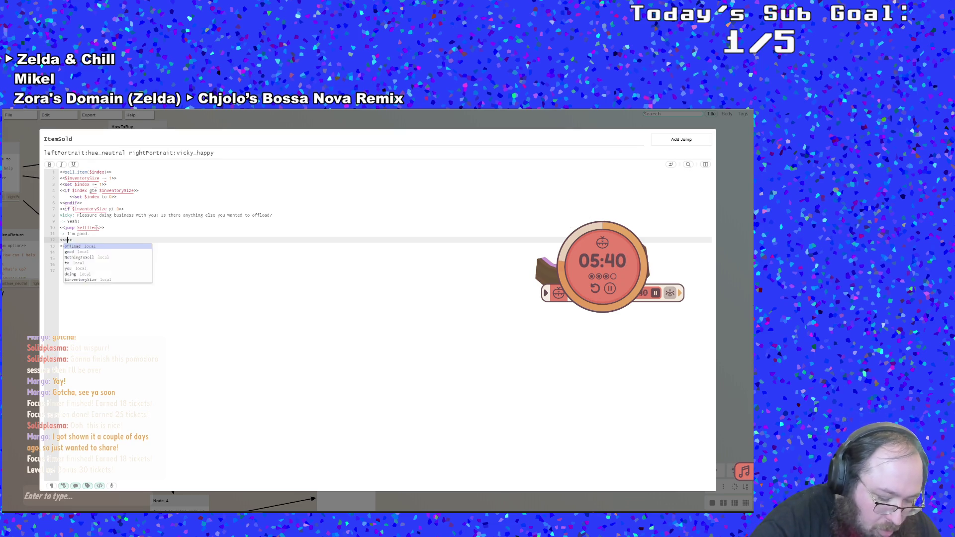
{"action": "type", "text": " split"}
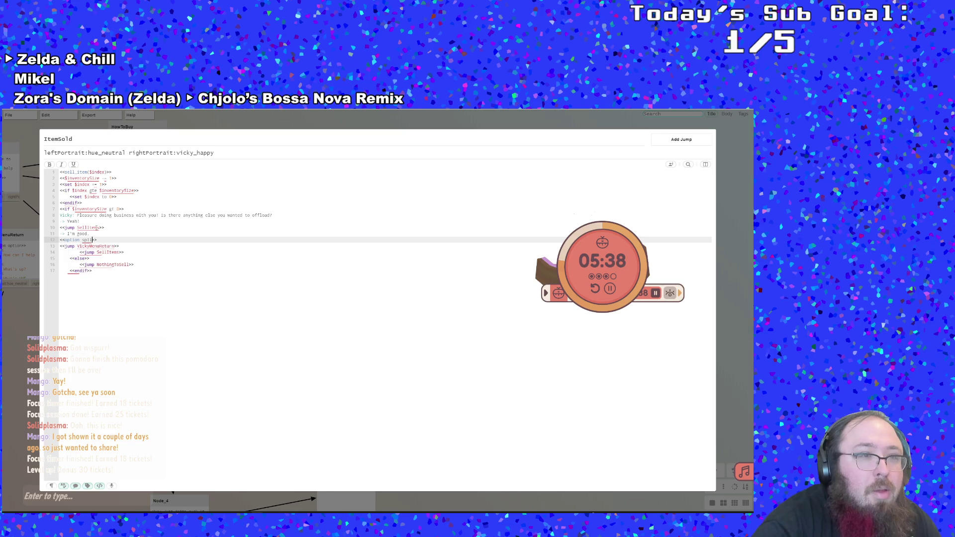
{"action": "left_click", "coordinate": [112, 246]}
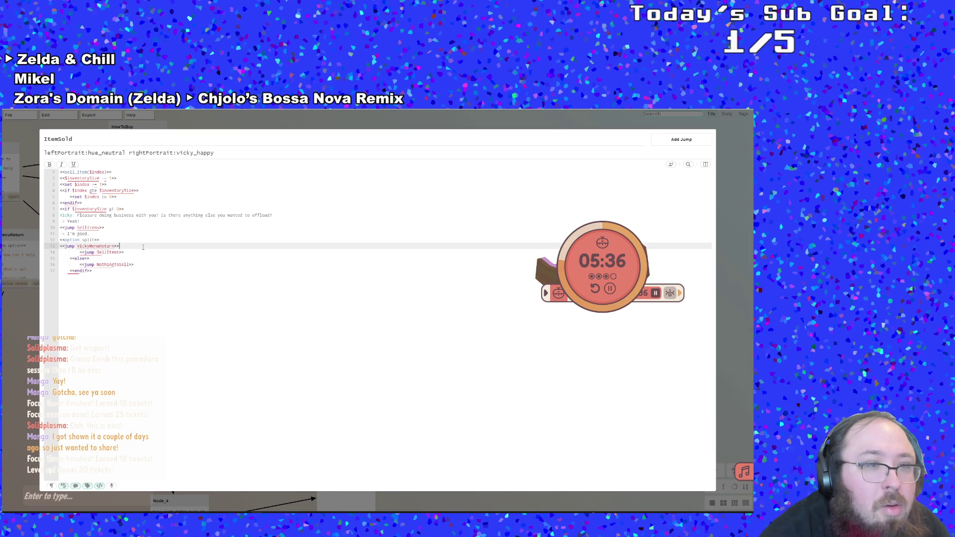
{"action": "left_click", "coordinate": [106, 239]}
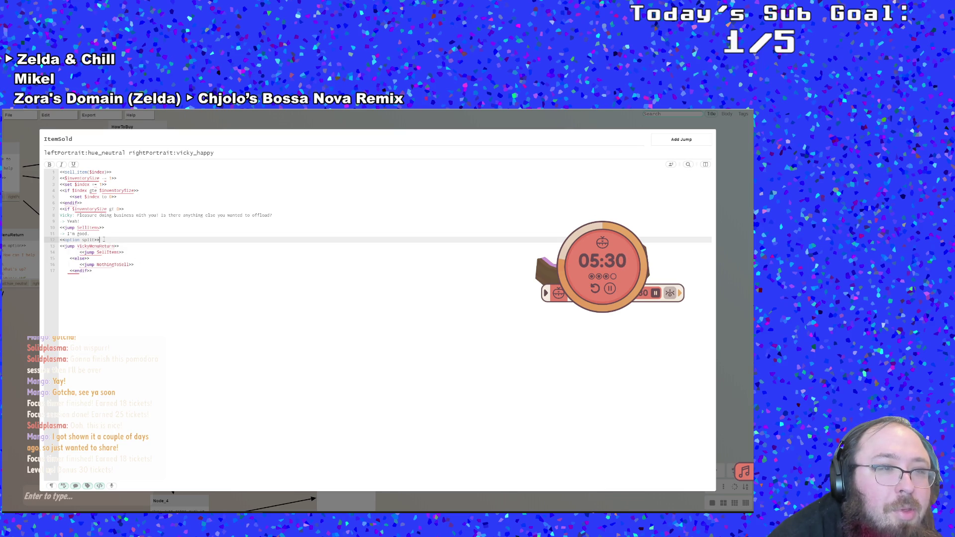
{"action": "key", "text": "BackSpace"}
{"action": "key", "text": "BackSpace"}
{"action": "key", "text": "BackSpace"}
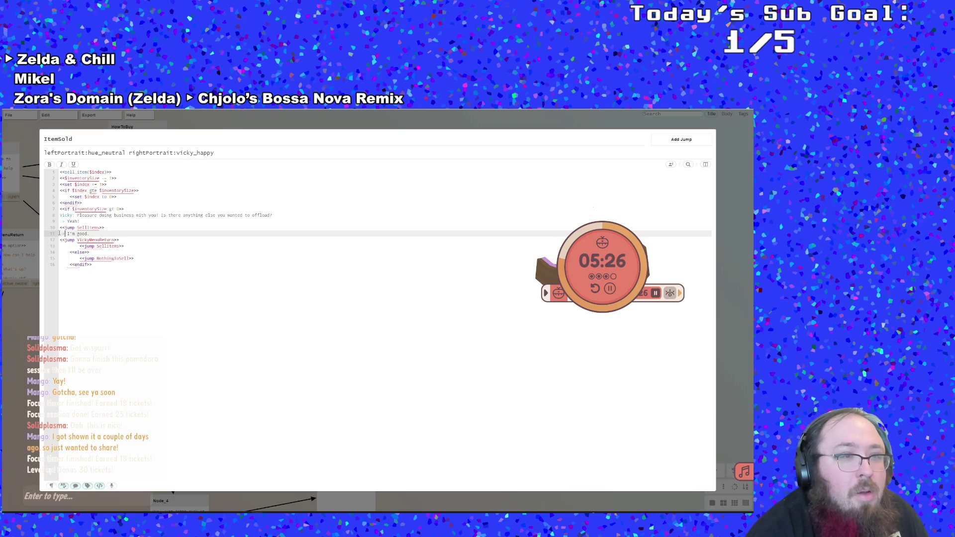
Adjust the SellItems jump and I'm good. indents, then undo/redo until the if/else jump block is restored.
{"action": "left_click", "coordinate": [60, 227]}
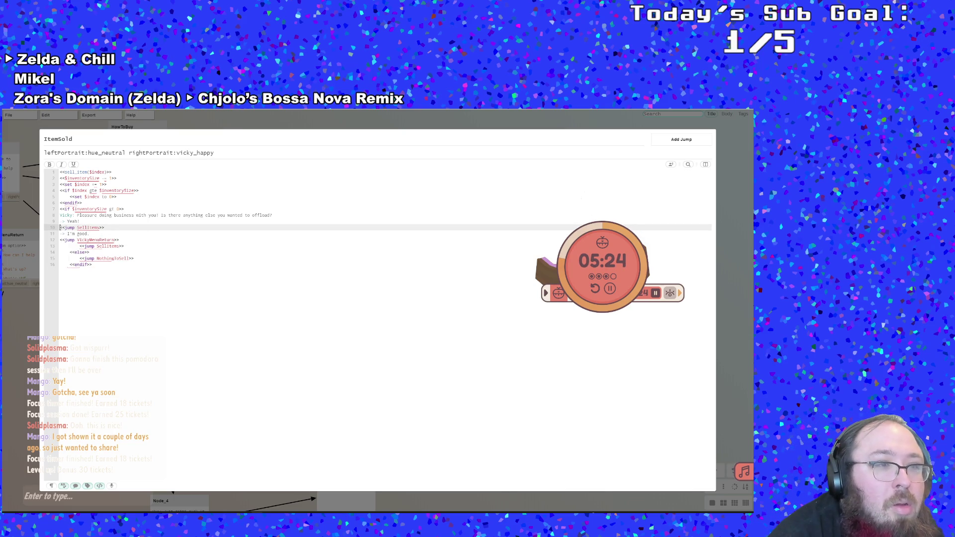
{"action": "key", "text": "Tab"}
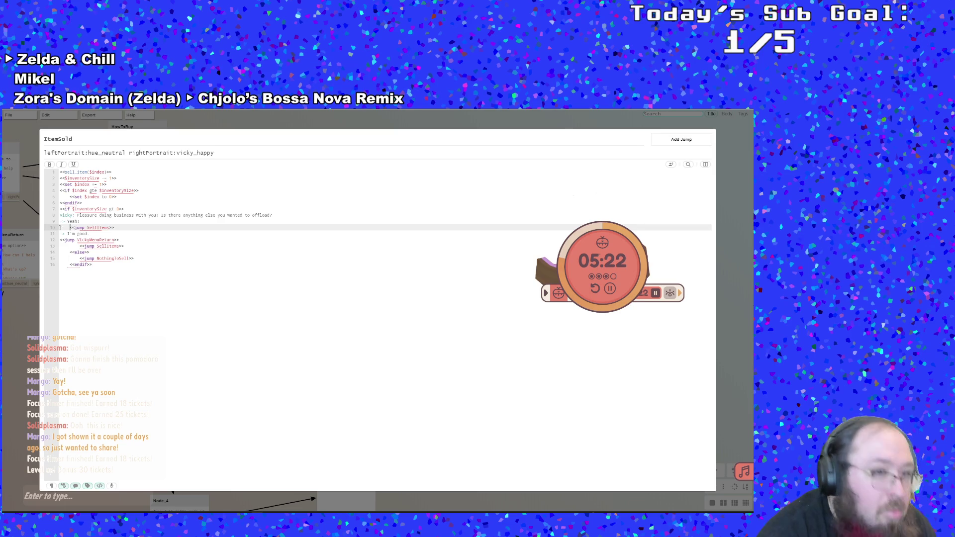
{"action": "left_click", "coordinate": [60, 234]}
{"action": "key", "text": "Tab"}
{"action": "left_click", "coordinate": [77, 239]}
{"action": "left_click", "coordinate": [67, 234]}
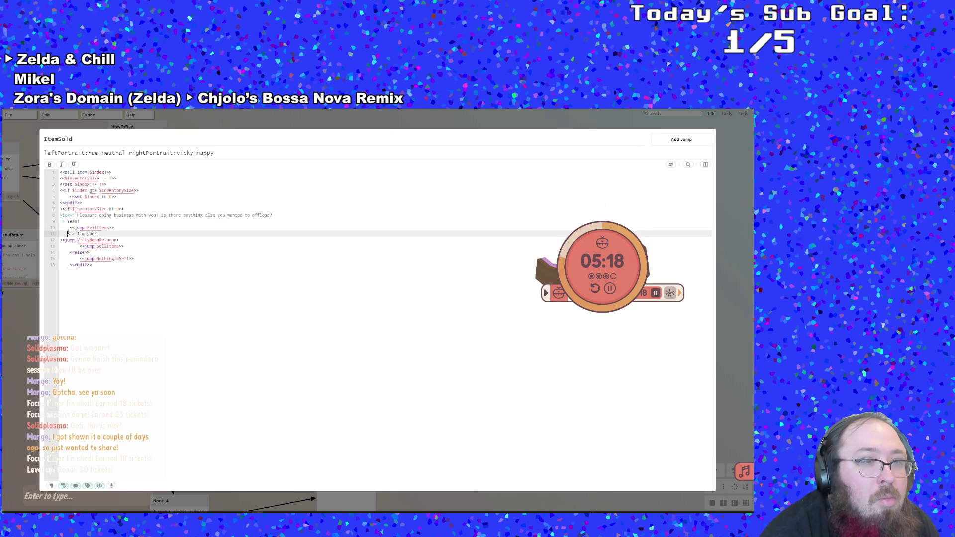
{"action": "left_click", "coordinate": [67, 228]}
{"action": "key", "text": "shift+Tab"}
{"action": "key", "text": "ctrl+z"}
{"action": "key", "text": "ctrl+z"}
{"action": "key", "text": "ctrl+z"}
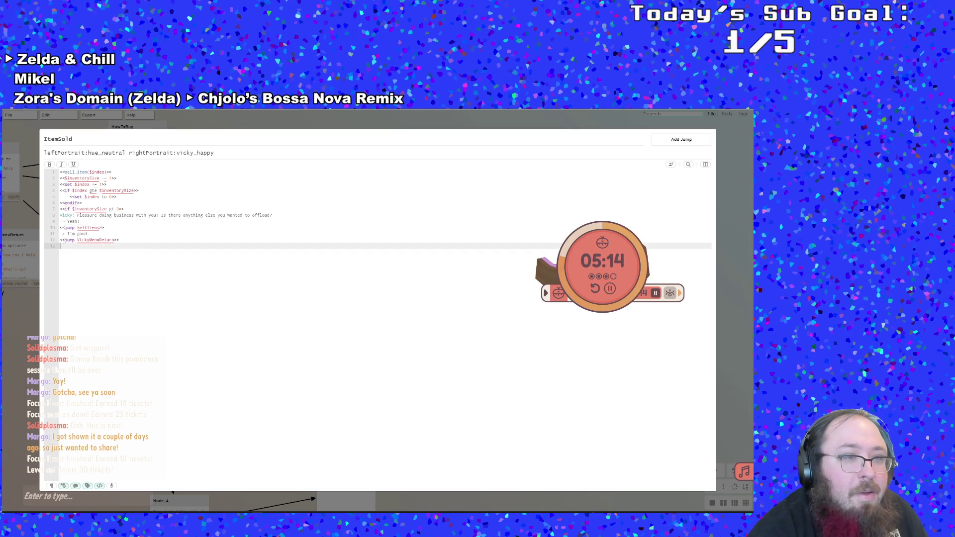
{"action": "key", "text": "ctrl+y"}
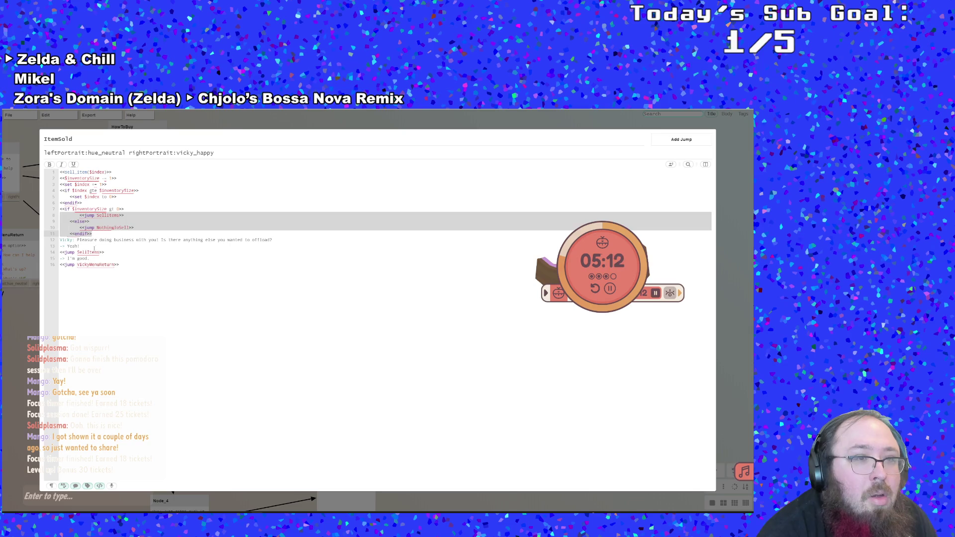
{"action": "left_click", "coordinate": [94, 248]}
{"action": "left_click", "coordinate": [107, 228]}
Cut the whole inventory-size if/else block and remove the leftover empty line.
{"action": "left_click", "coordinate": [98, 227]}
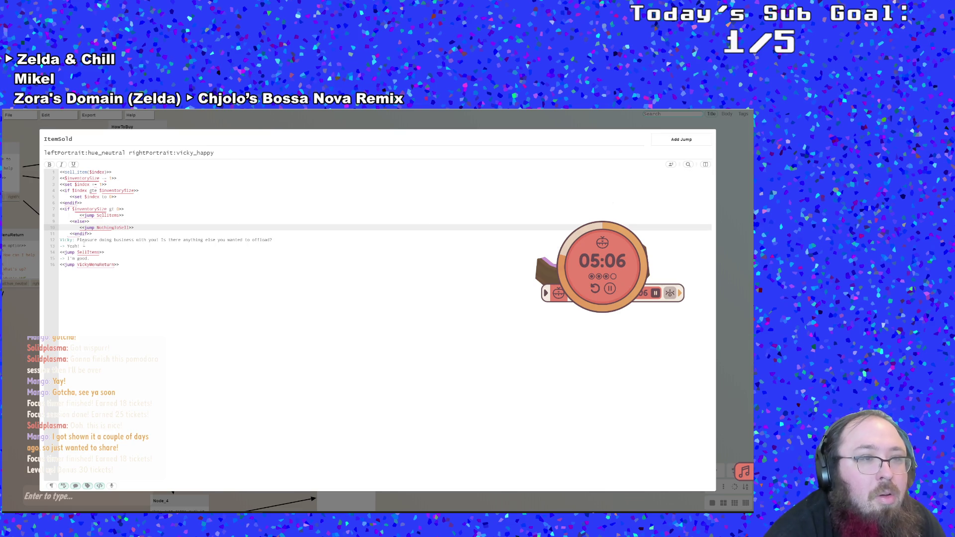
{"action": "left_click_drag", "start_coordinate": [61, 240], "coordinate": [45, 209]}
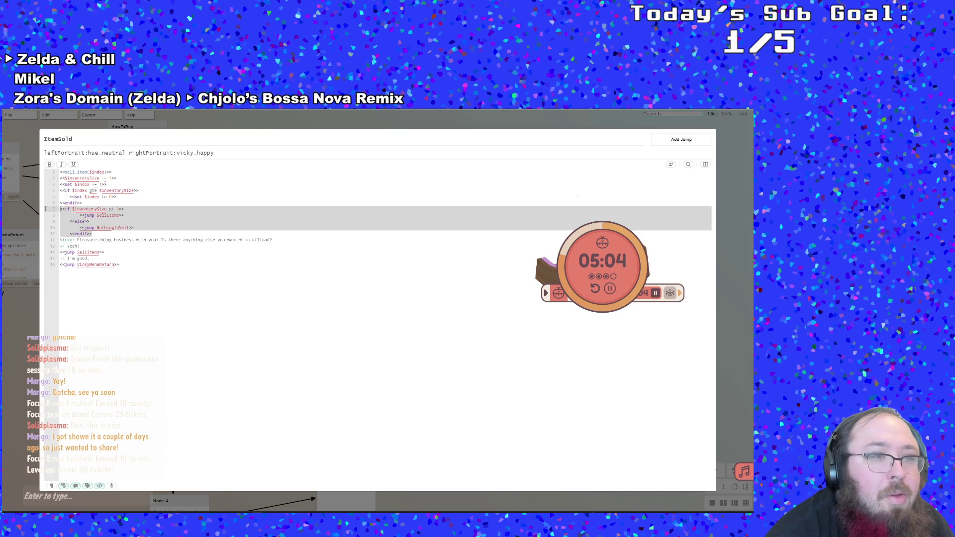
{"action": "right_click", "coordinate": [87, 218]}
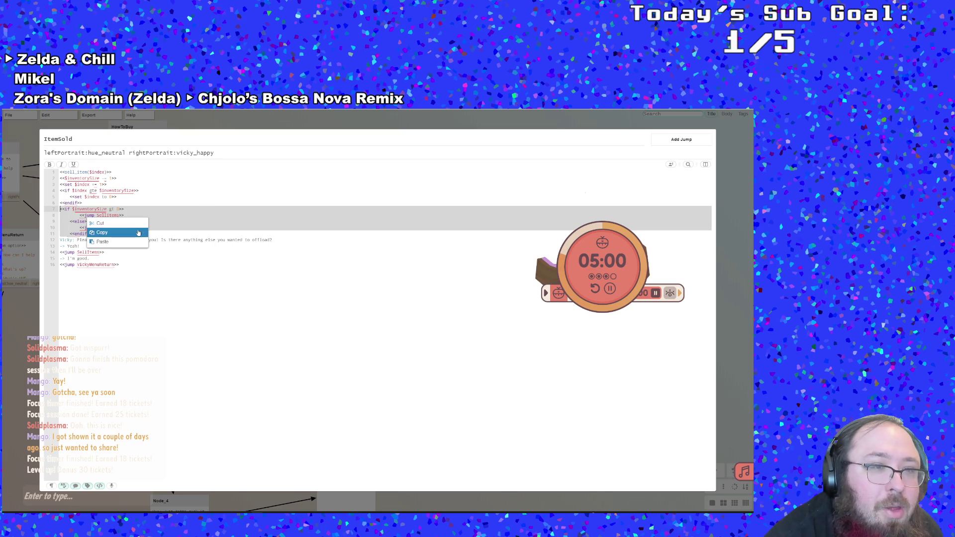
{"action": "left_click", "coordinate": [100, 223]}
{"action": "key", "text": "Delete"}
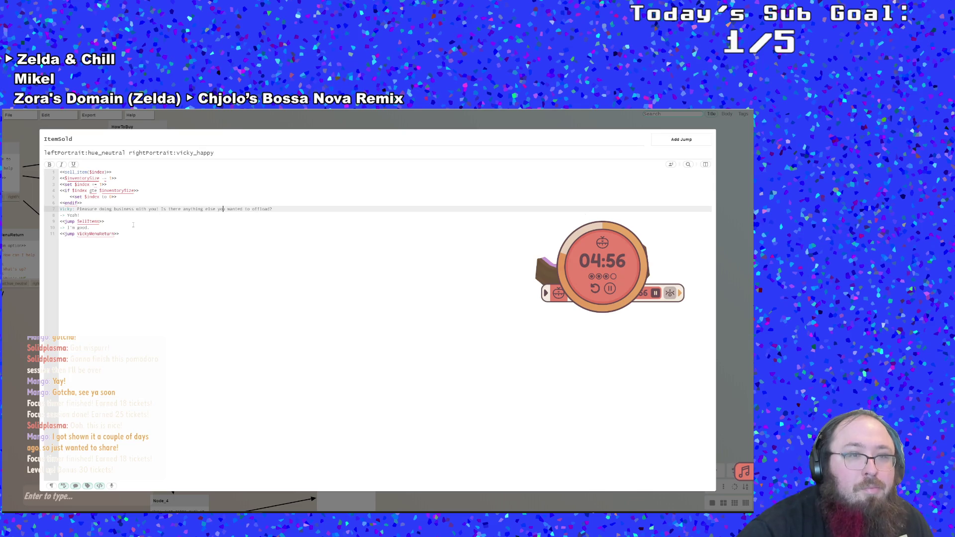
Split Vicky's line before 'Is there anything else' and paste the if/else block between the sentences.
{"action": "key", "text": "Return"}
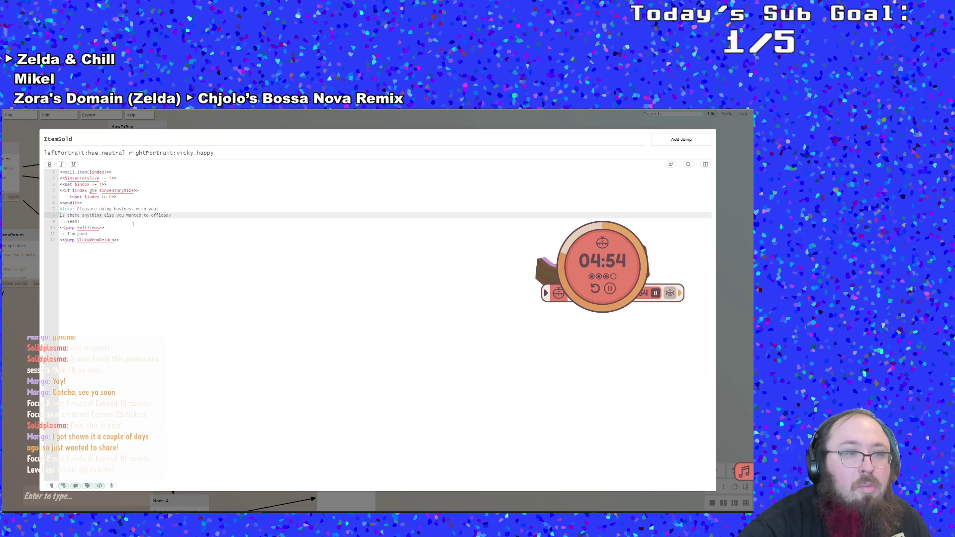
{"action": "key", "text": "Return"}
{"action": "key", "text": "Up"}
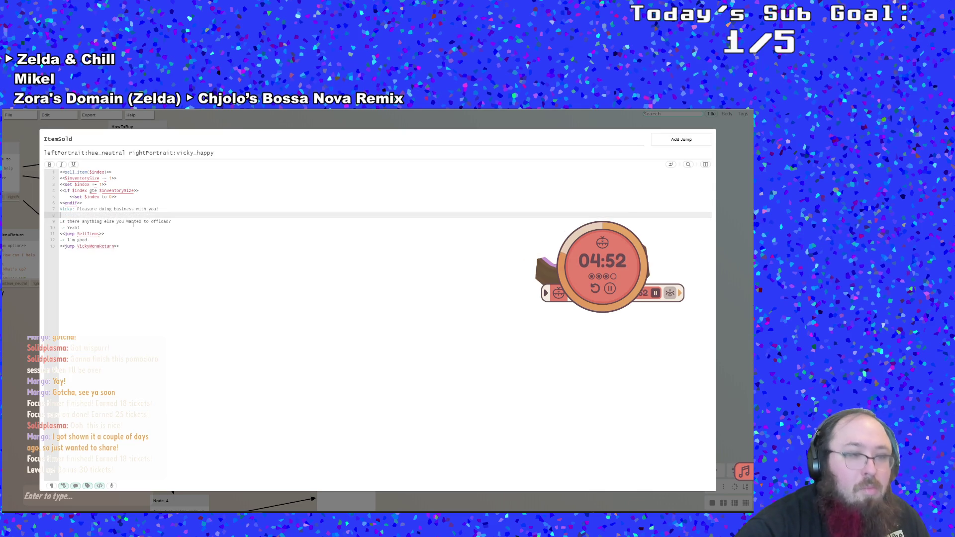
{"action": "key", "text": "ctrl+v"}
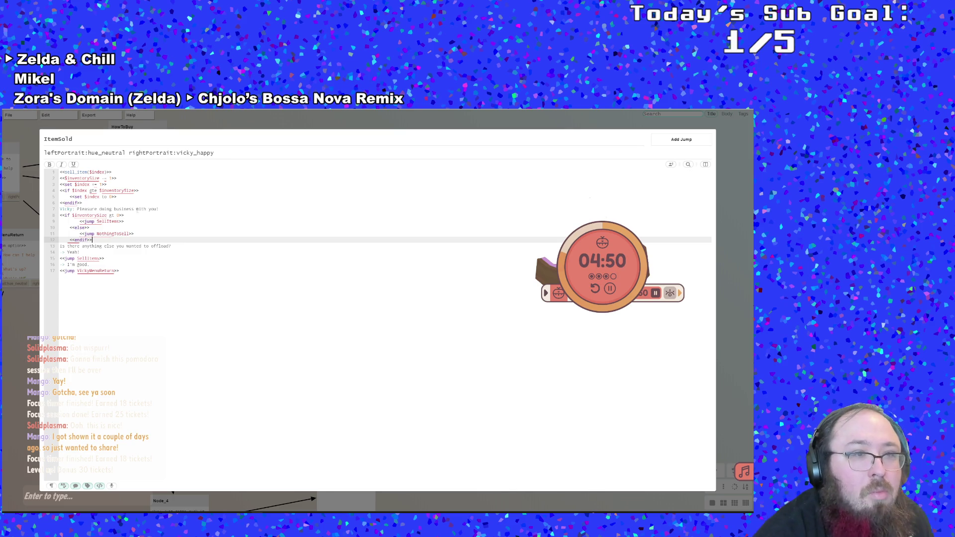
{"action": "left_click", "coordinate": [121, 233]}
{"action": "left_click_drag", "start_coordinate": [104, 240], "coordinate": [69, 222]}
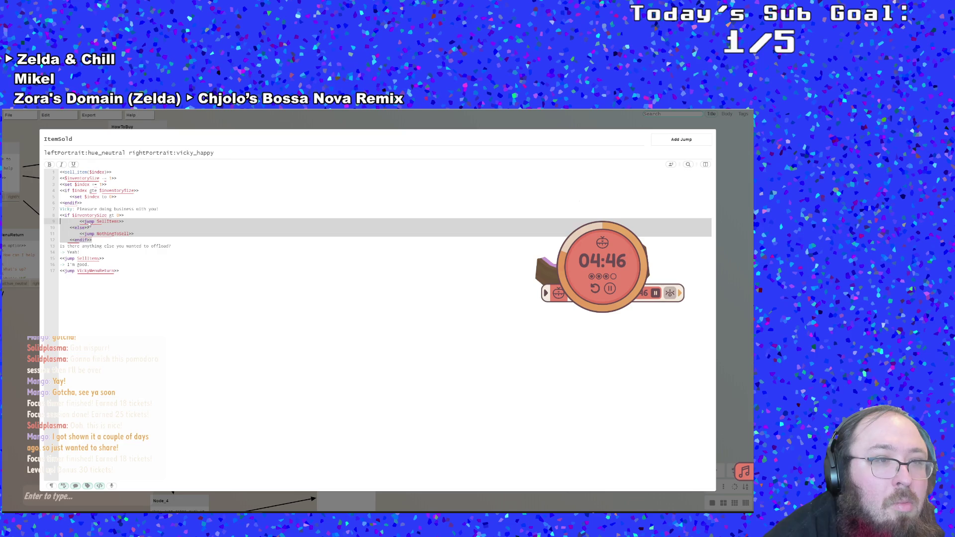
{"action": "right_click", "coordinate": [89, 224]}
Remove the cut lines and indent the offload question and its Yeah! and I'm good. options under the if.
{"action": "left_click", "coordinate": [98, 227]}
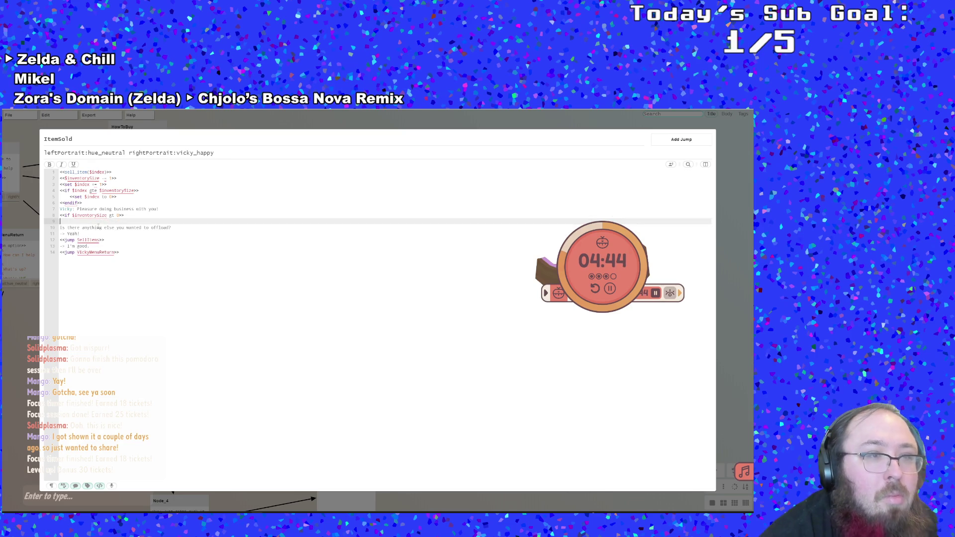
{"action": "key", "text": "Delete"}
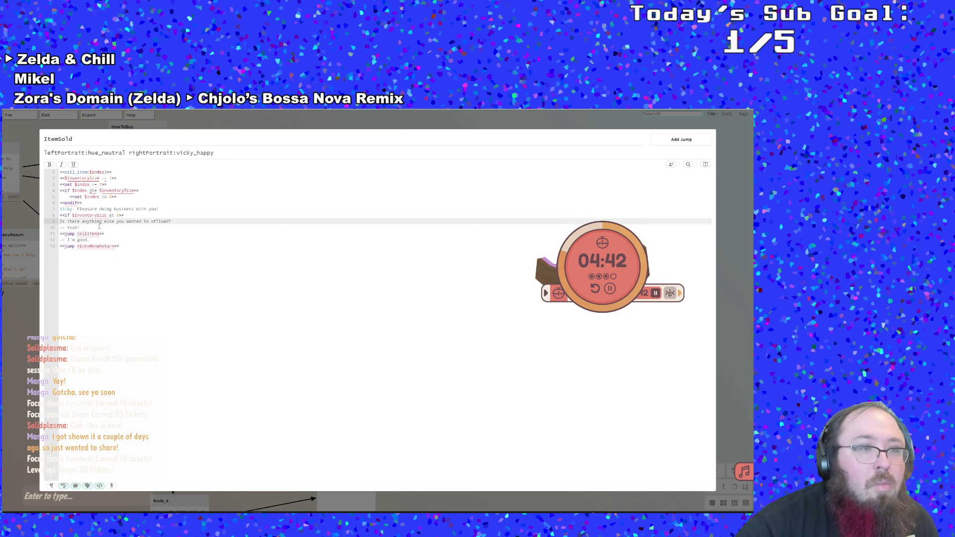
{"action": "key", "text": "Down"}
{"action": "key", "text": "Down"}
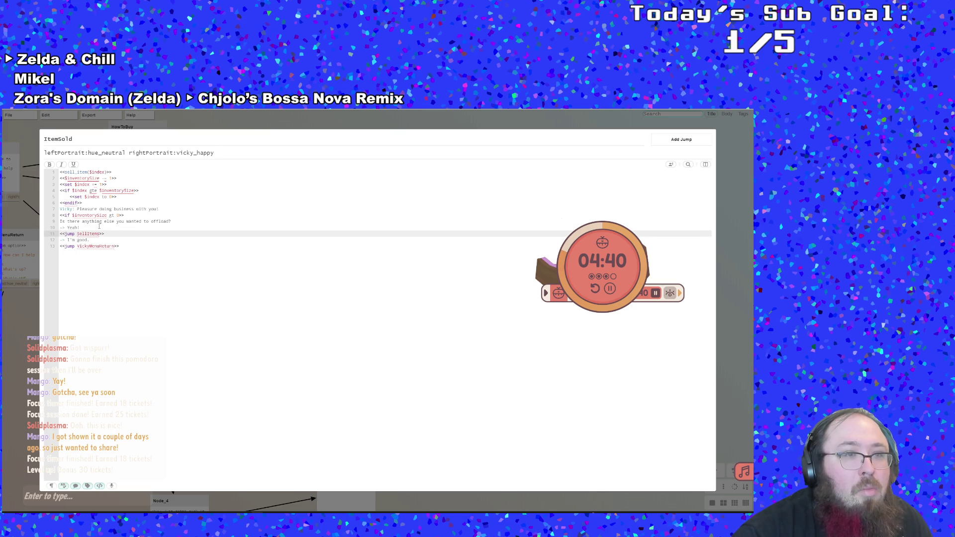
{"action": "key", "text": "Up"}
{"action": "key", "text": "Up"}
{"action": "key", "text": "Tab"}
{"action": "key", "text": "Down"}
{"action": "key", "text": "Down"}
{"action": "key", "text": "Up"}
{"action": "key", "text": "Tab"}
{"action": "key", "text": "Down"}
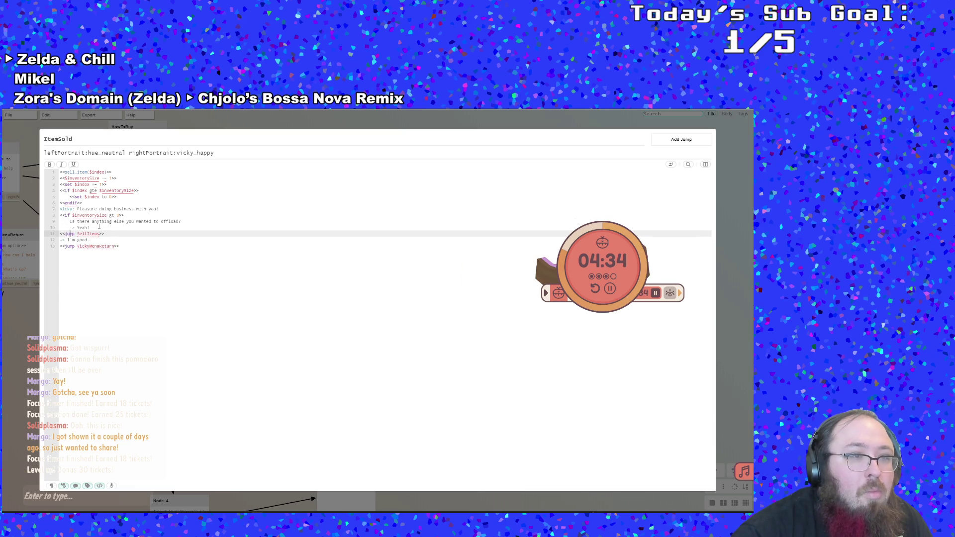
{"action": "key", "text": "Tab"}
{"action": "key", "text": "Down"}
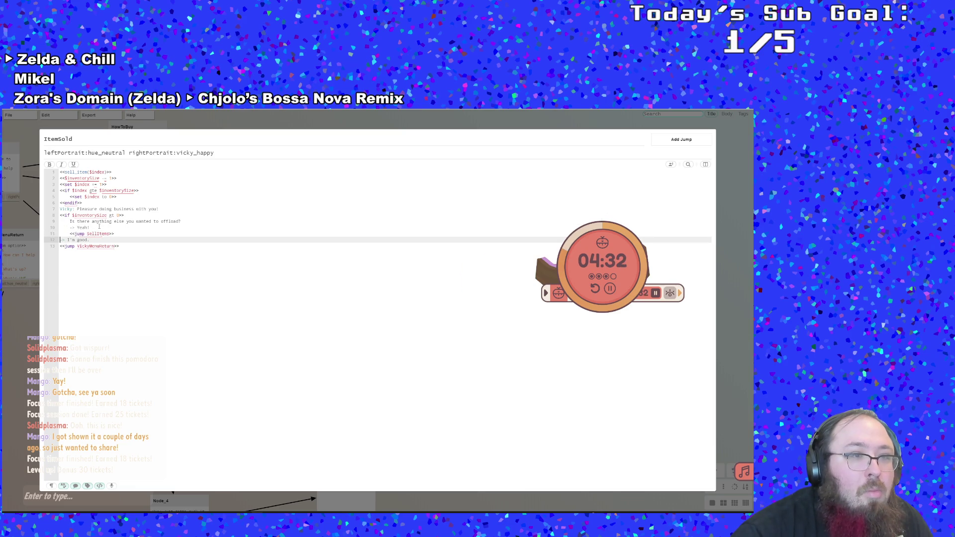
{"action": "key", "text": "Tab"}
{"action": "key", "text": "Up"}
{"action": "key", "text": "Tab"}
{"action": "key", "text": "Down"}
Nest the VickyMenuReturn jump under I'm good. and add an <<else>> line below it.
{"action": "key", "text": "Down"}
{"action": "key", "text": "End"}
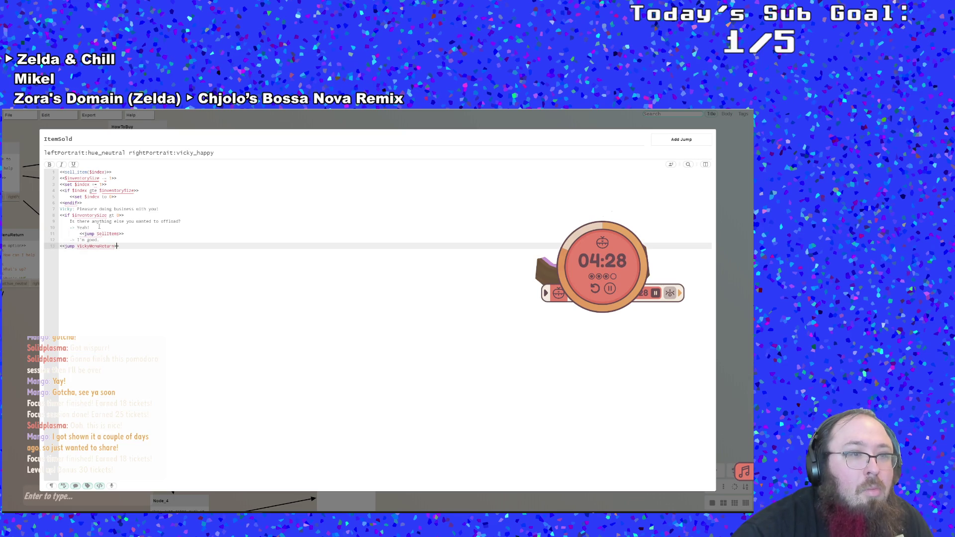
{"action": "key", "text": "Left"}
{"action": "key", "text": "Left"}
{"action": "key", "text": "Up"}
{"action": "key", "text": "Down"}
{"action": "key", "text": "Home"}
{"action": "key", "text": "Tab"}
{"action": "key", "text": "Tab"}
{"action": "key", "text": "End"}
{"action": "key", "text": "Return"}
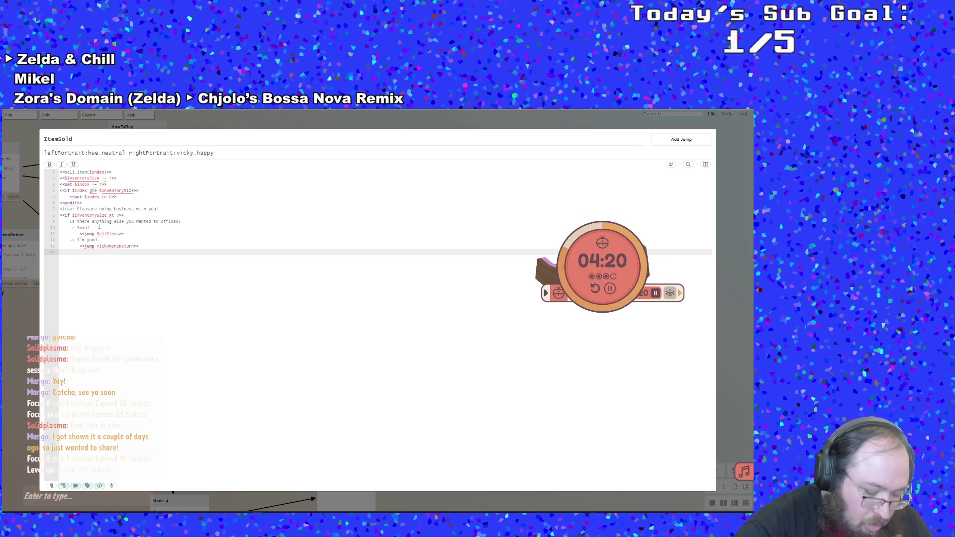
{"action": "type", "text": "<"}
{"action": "type", "text": "els"}
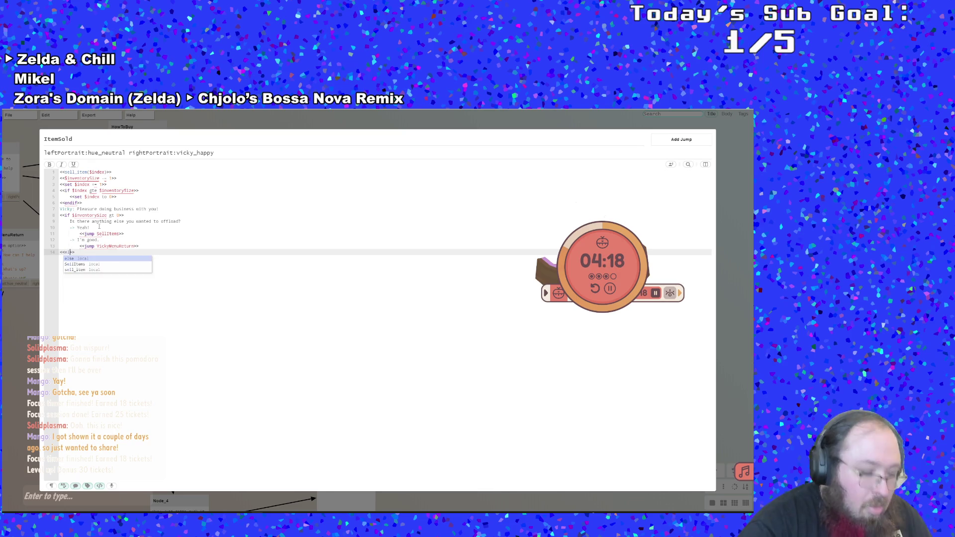
{"action": "type", "text": "e"}
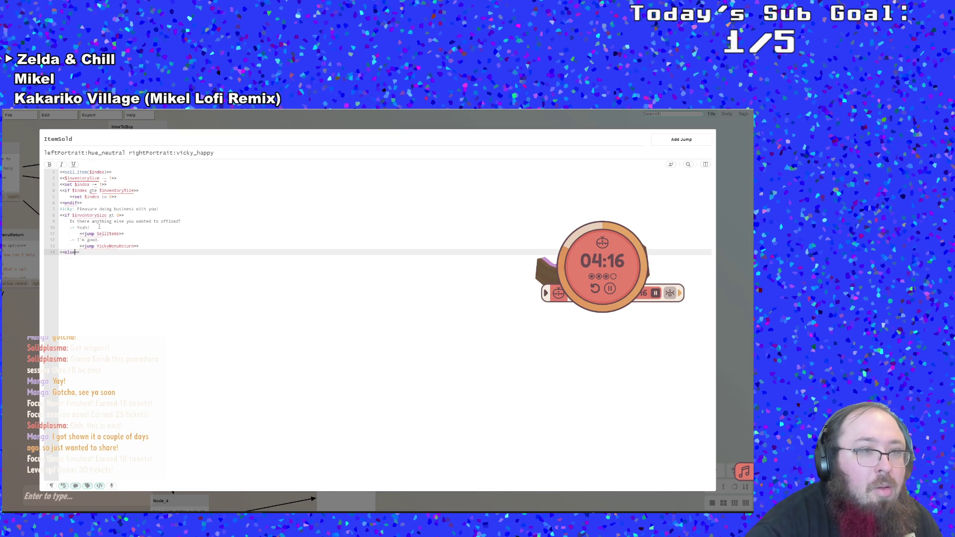
{"action": "type", "text": "if"}
{"action": "key", "text": "Return"}
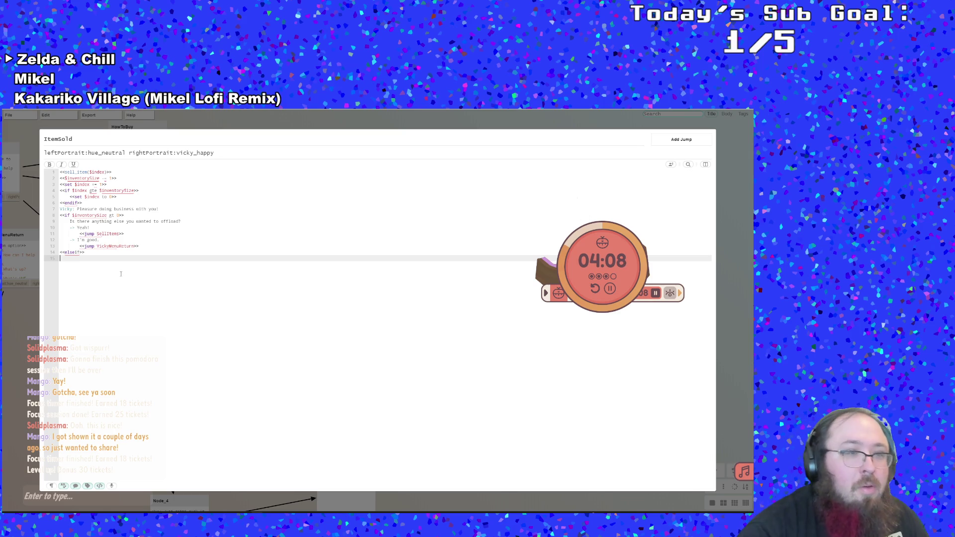
{"action": "key", "text": "BackSpace"}
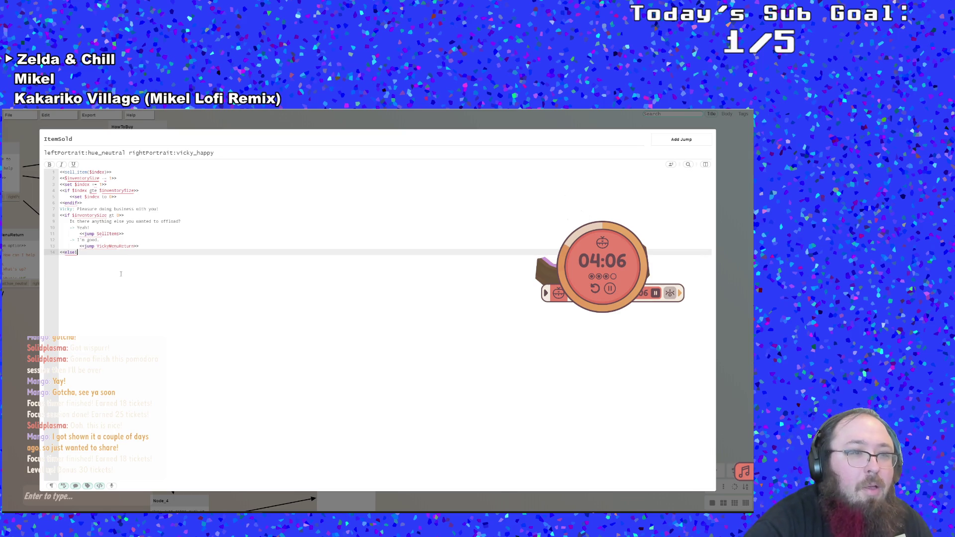
{"action": "key", "text": "Return"}
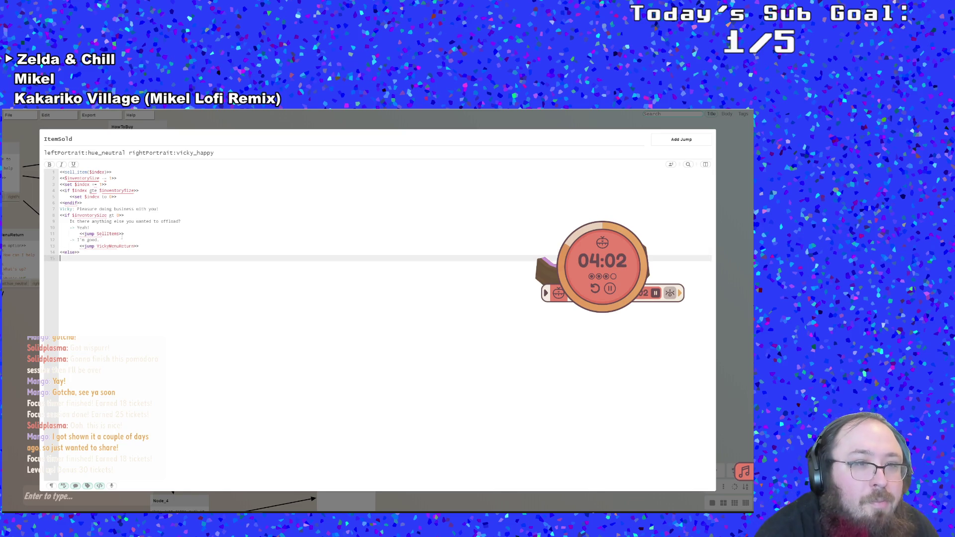
Paste a copy of <<jump VickyMenuReturn>> under <<else>>, indent it, and close the block with <<endif>>.
{"action": "left_click_drag", "start_coordinate": [142, 246], "coordinate": [80, 248]}
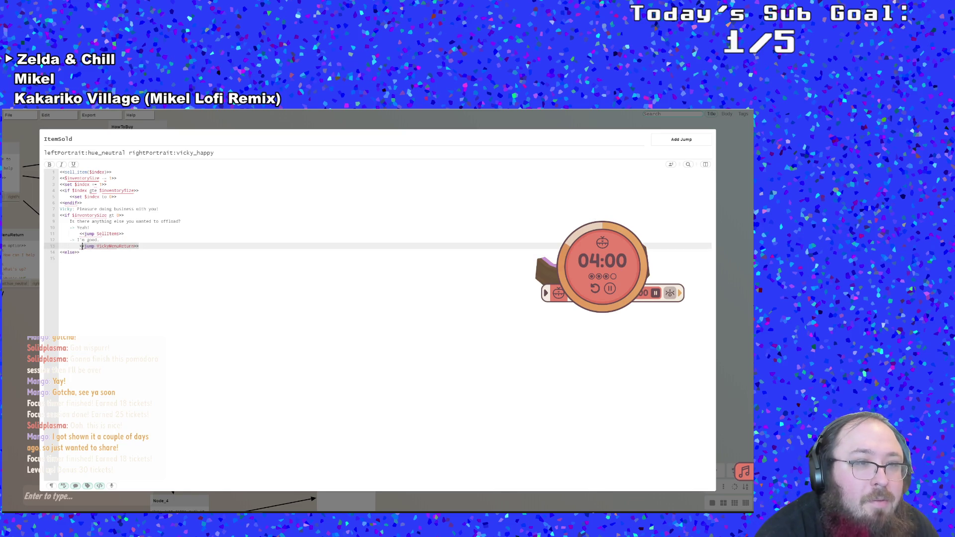
{"action": "right_click", "coordinate": [83, 249]}
{"action": "left_click", "coordinate": [96, 267]}
{"action": "left_click", "coordinate": [92, 259]}
{"action": "key", "text": "ctrl+v"}
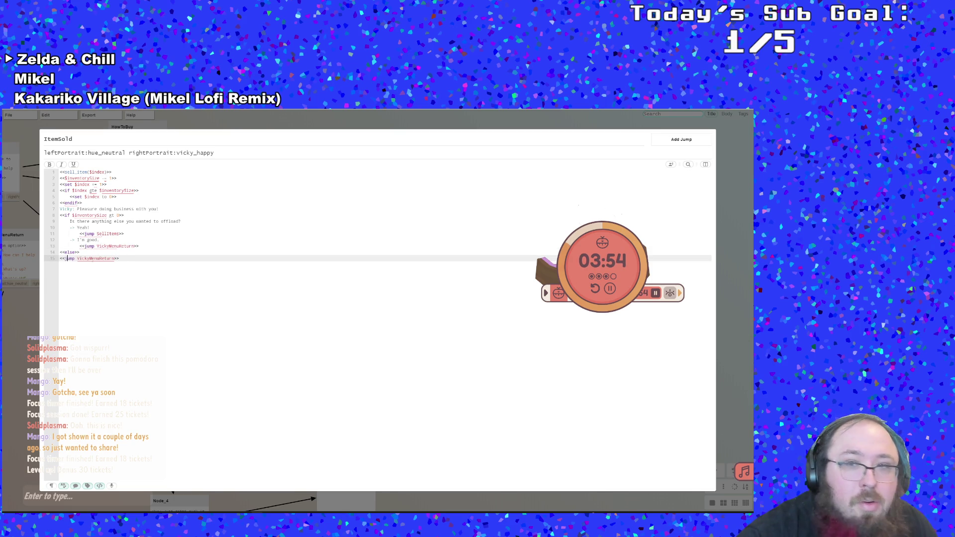
{"action": "key", "text": "Tab"}
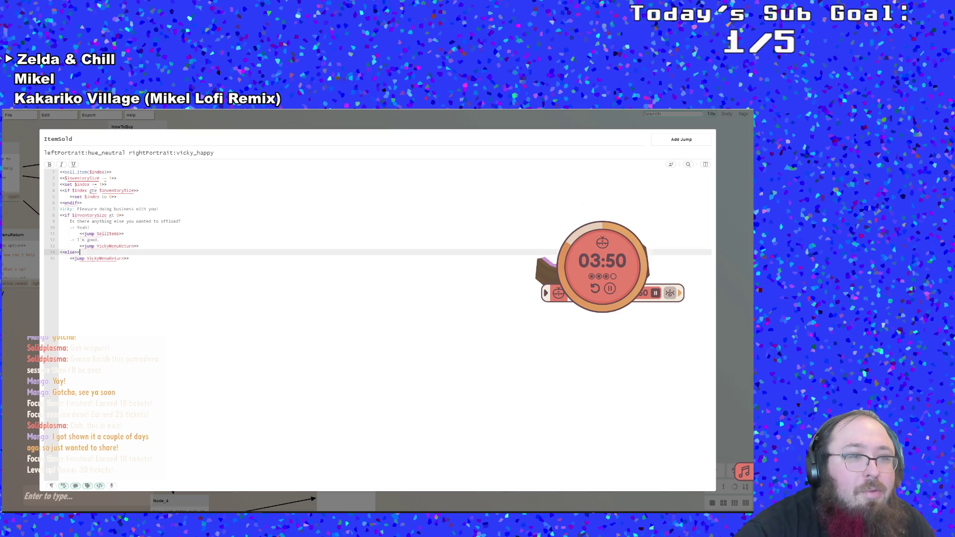
{"action": "key", "text": "Tab"}
{"action": "key", "text": "Return"}
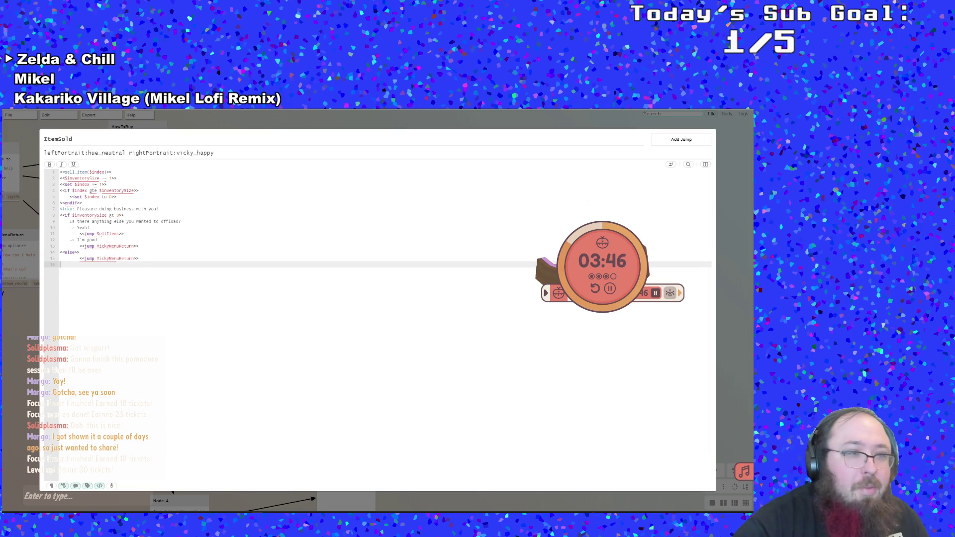
{"action": "type", "text": "<"}
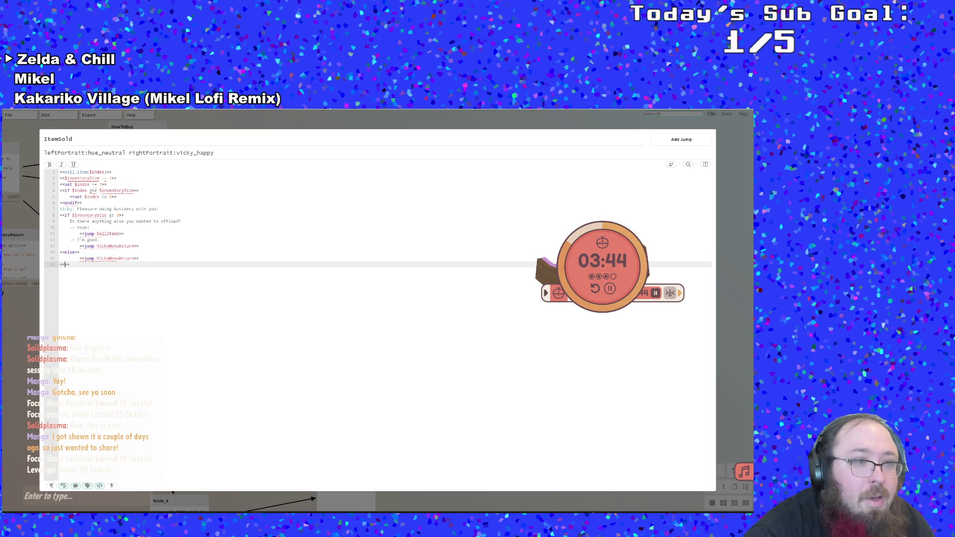
{"action": "type", "text": "e"}
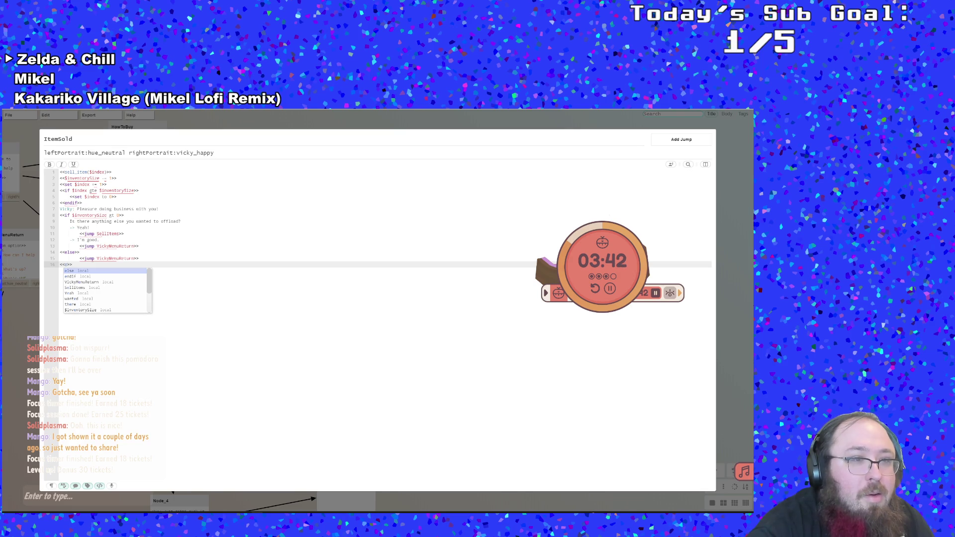
{"action": "type", "text": "n"}
{"action": "key", "text": "Return"}
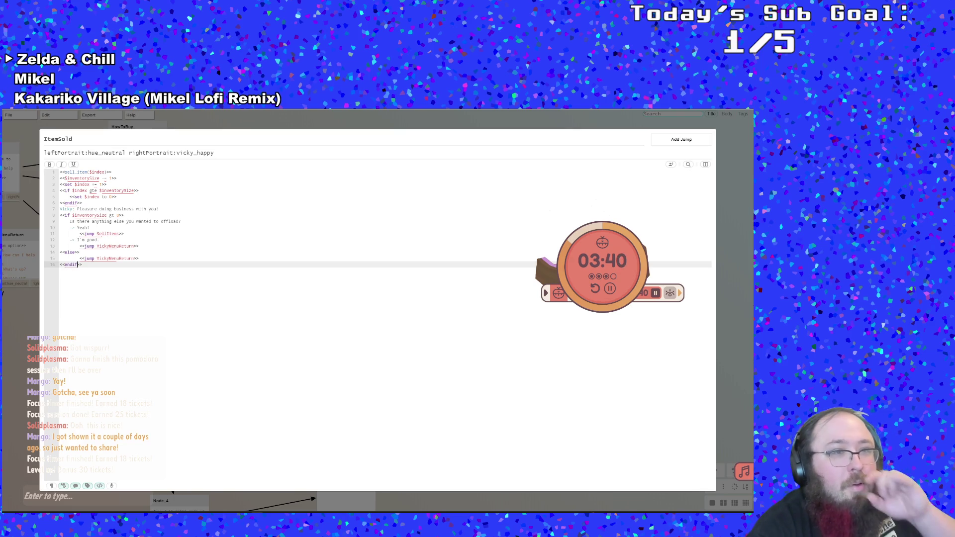
Check the jump lines' indentation, then close the ItemSold node and save the script.
{"action": "left_click", "coordinate": [170, 252]}
{"action": "left_click", "coordinate": [157, 233]}
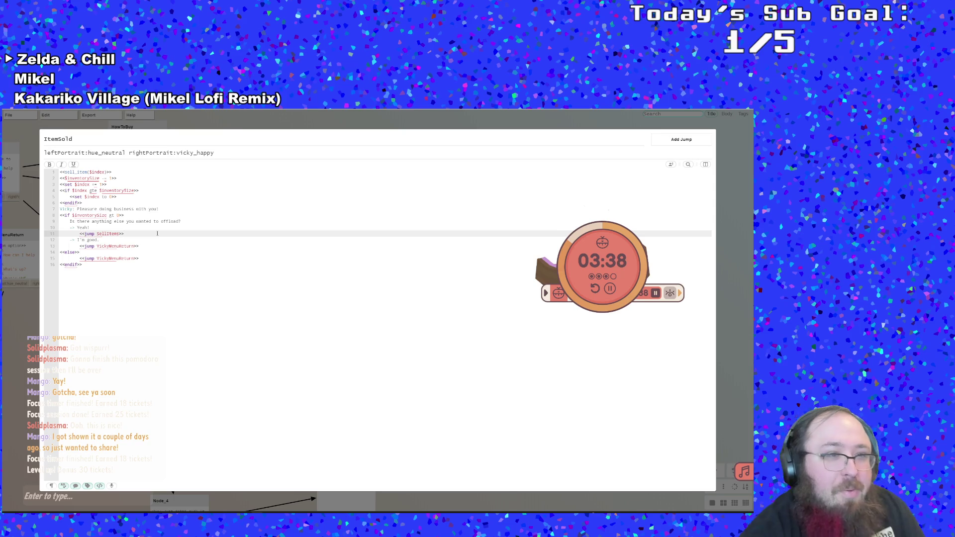
{"action": "left_click", "coordinate": [145, 258]}
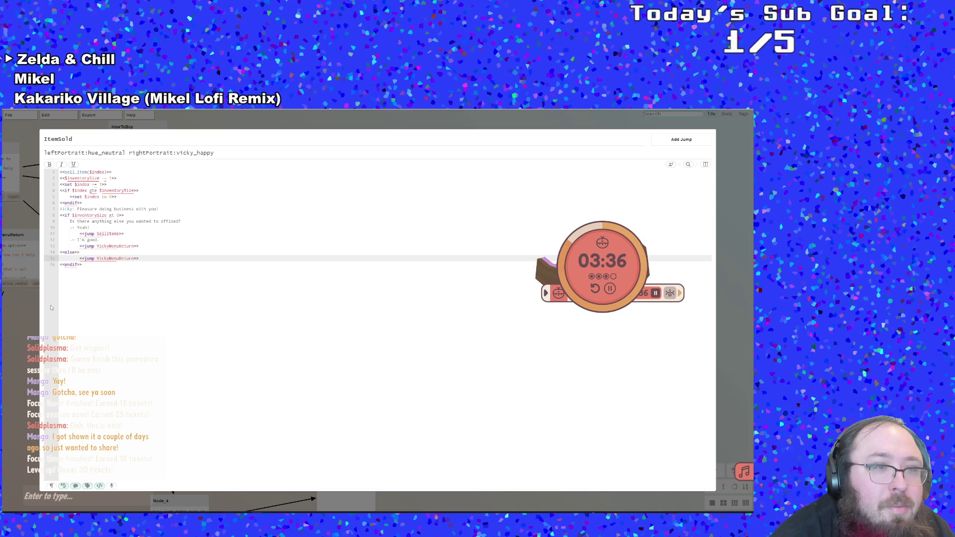
{"action": "left_click", "coordinate": [223, 245]}
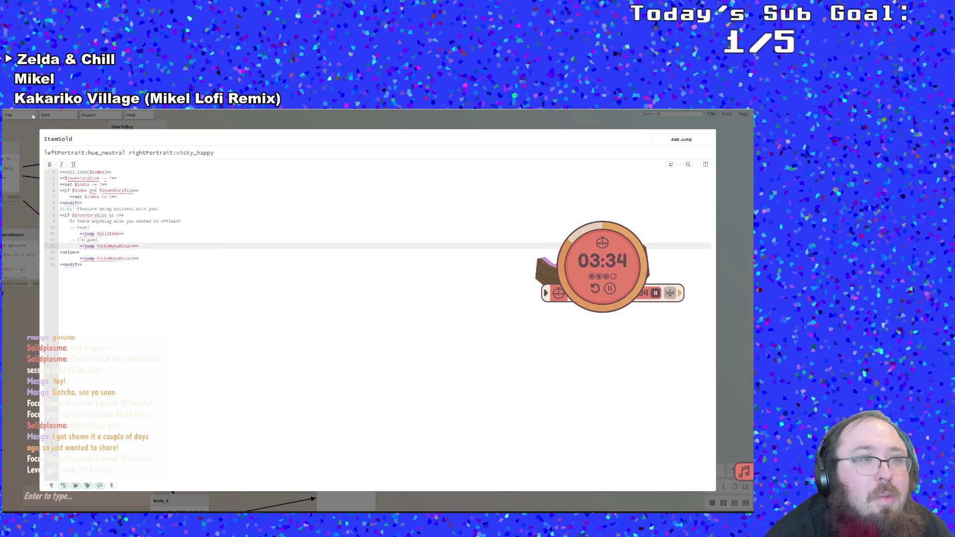
{"action": "left_click", "coordinate": [33, 116]}
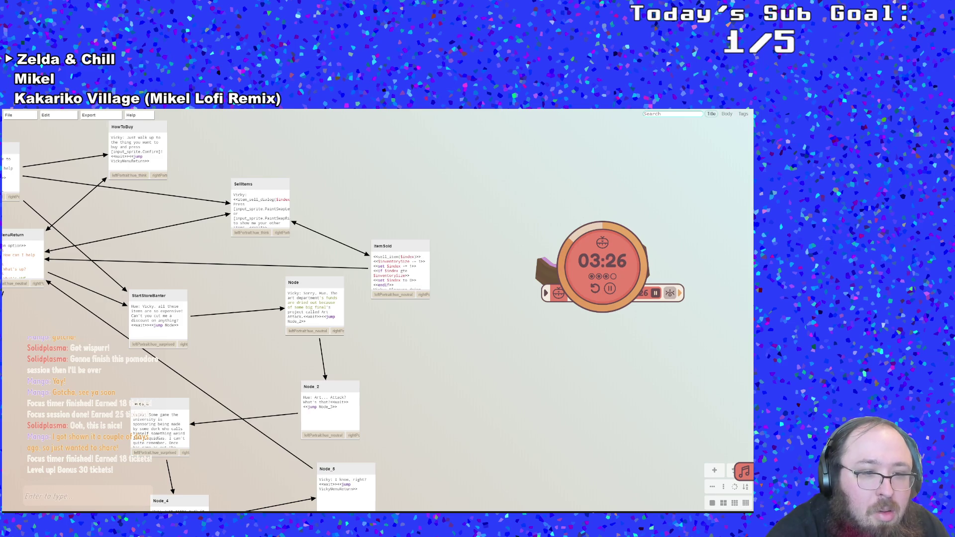
Save the GameMaker project and run the game to its Art Attack title screen.
{"action": "key", "text": "alt+Tab"}
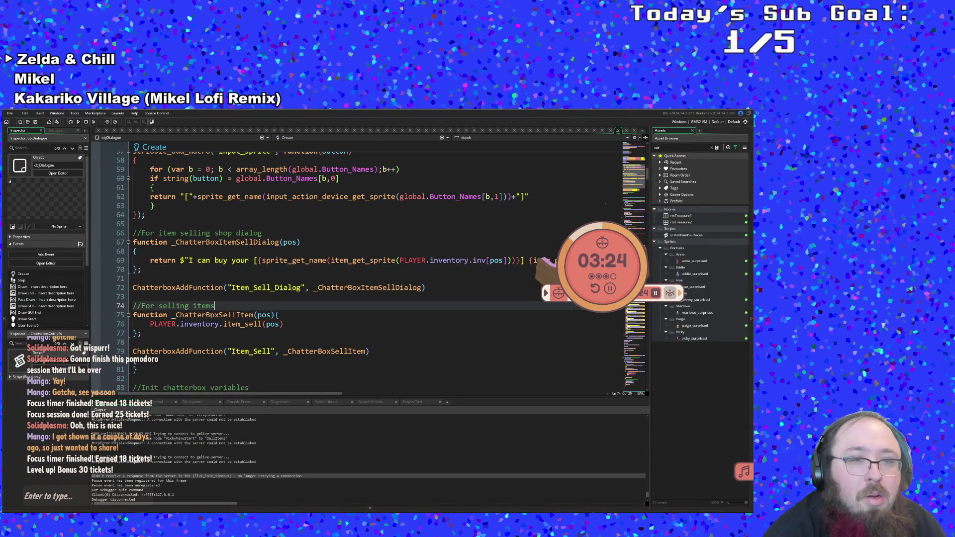
{"action": "left_click", "coordinate": [211, 316]}
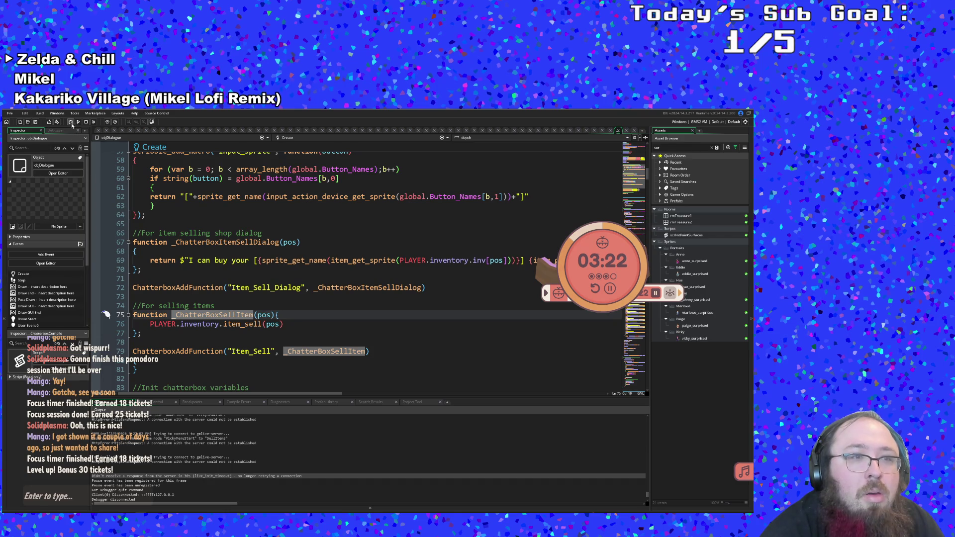
{"action": "left_click", "coordinate": [9, 113]}
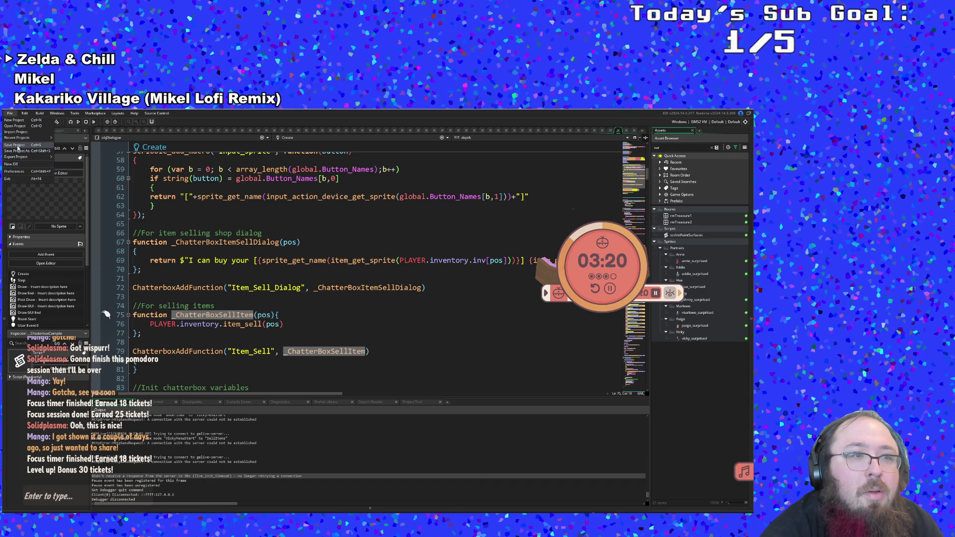
{"action": "left_click", "coordinate": [18, 146]}
{"action": "left_click", "coordinate": [71, 124]}
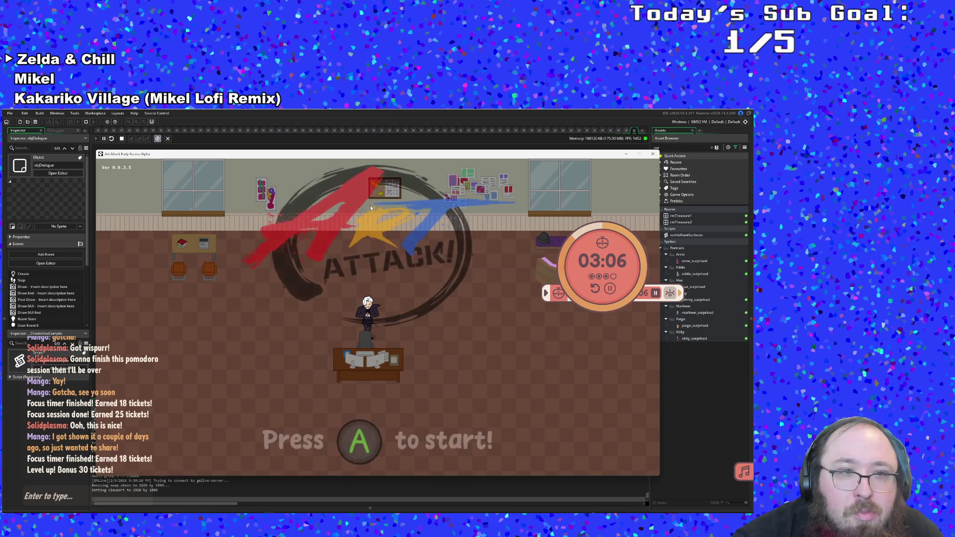
Walk to Vicky's shop and choose Sell with nothing to sell, checking her reply.
{"action": "key", "text": "Return"}
{"action": "key", "text": "Return"}
{"action": "key", "text": "Return"}
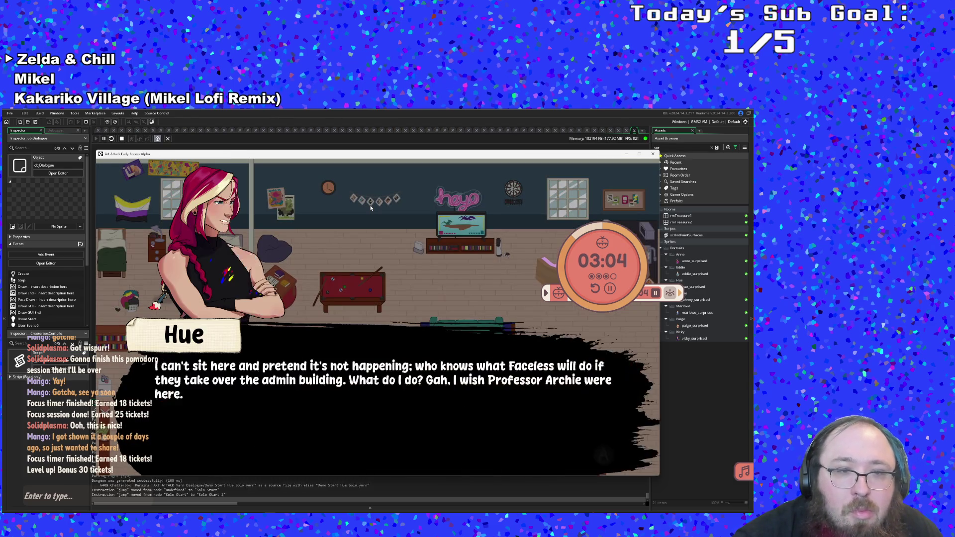
{"action": "key", "text": "Right"}
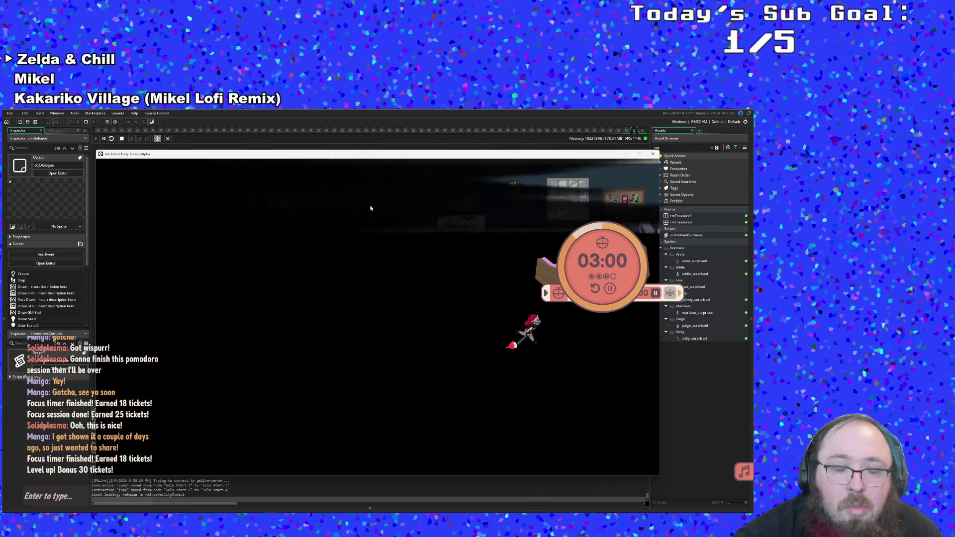
{"action": "key", "text": "Left"}
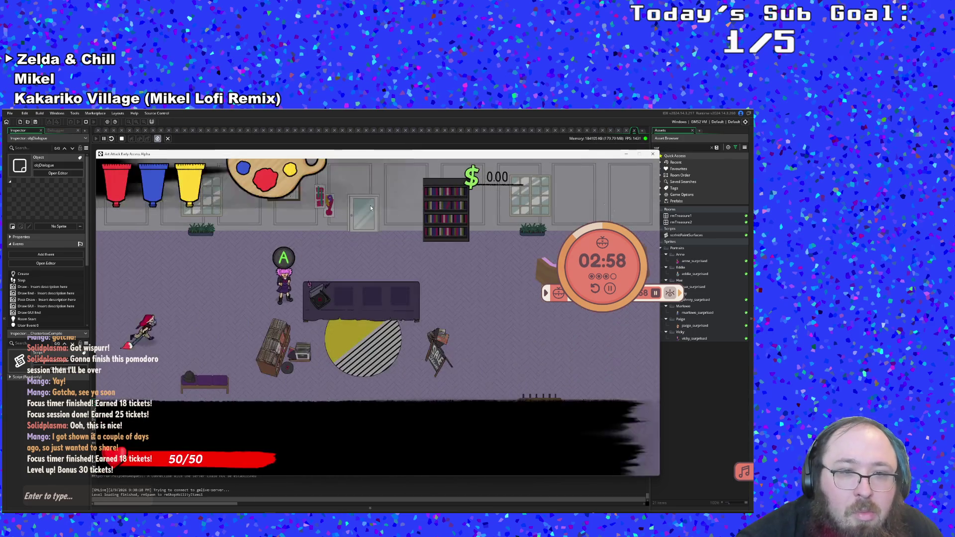
{"action": "key", "text": "Return"}
{"action": "key", "text": "Down"}
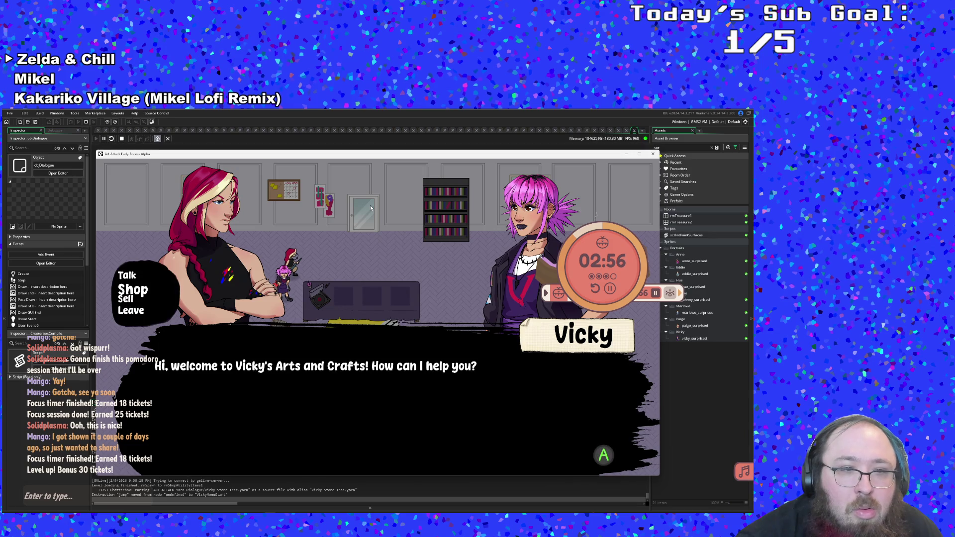
{"action": "key", "text": "Down"}
{"action": "key", "text": "Return"}
{"action": "key", "text": "Return"}
{"action": "key", "text": "Down"}
{"action": "key", "text": "Down"}
{"action": "key", "text": "Return"}
{"action": "key", "text": "Down"}
{"action": "key", "text": "Down"}
{"action": "key", "text": "Down"}
{"action": "key", "text": "Return"}
{"action": "key", "text": "Return"}
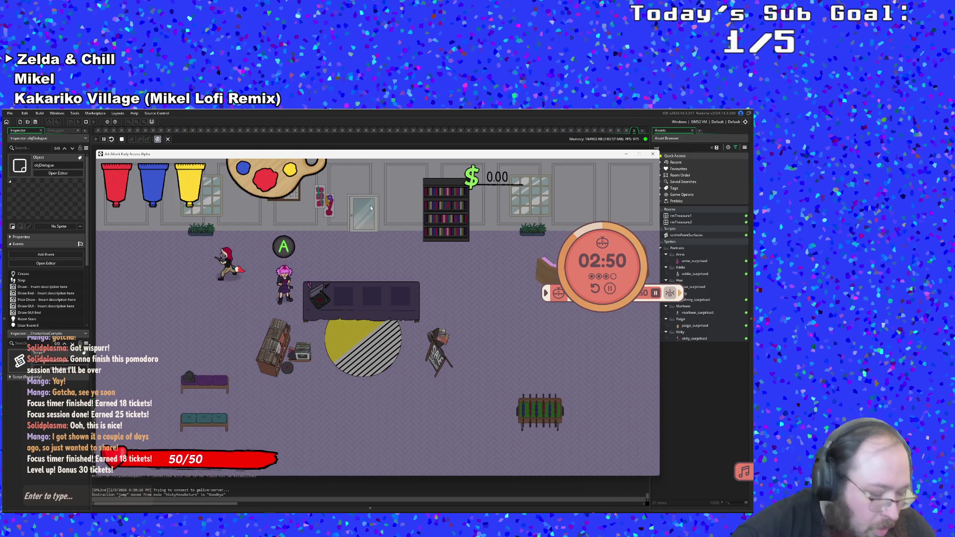
Spawn a Banana Peel from the F1 debug menu, then choose Sell with Vicky, which crashes the game.
{"action": "key", "text": "F1"}
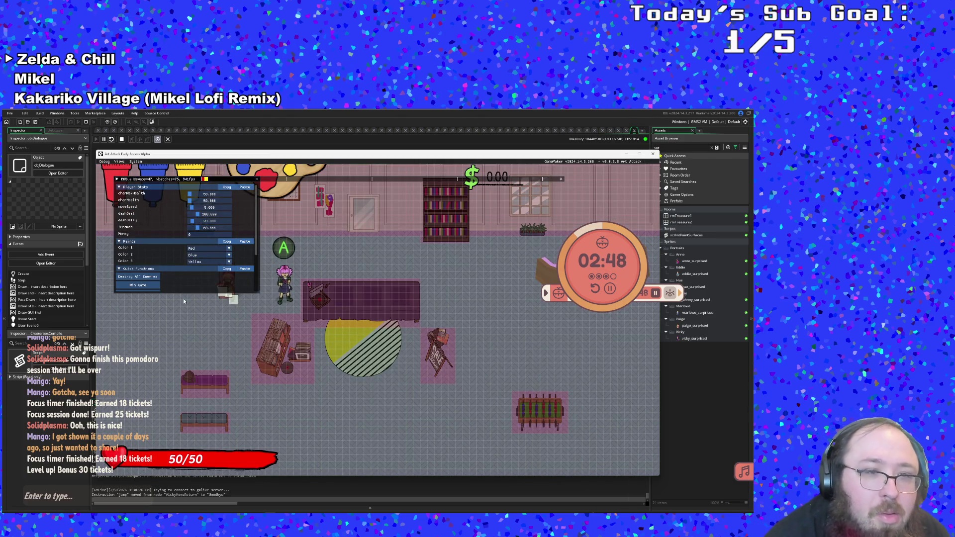
{"action": "scroll", "coordinate": [184, 279], "scroll_direction": "down", "scroll_amount": 2}
{"action": "left_click", "coordinate": [147, 266]}
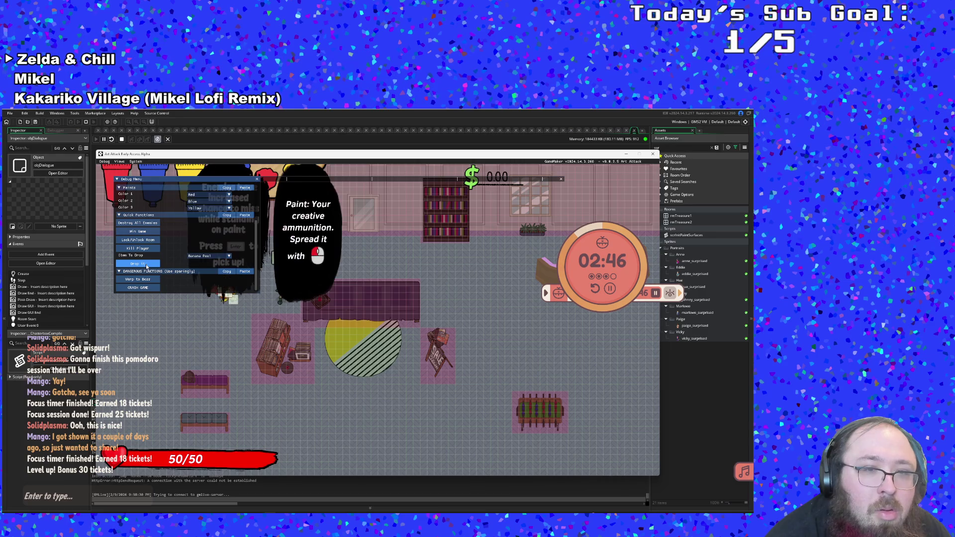
{"action": "key", "text": "F1"}
{"action": "key", "text": "Return"}
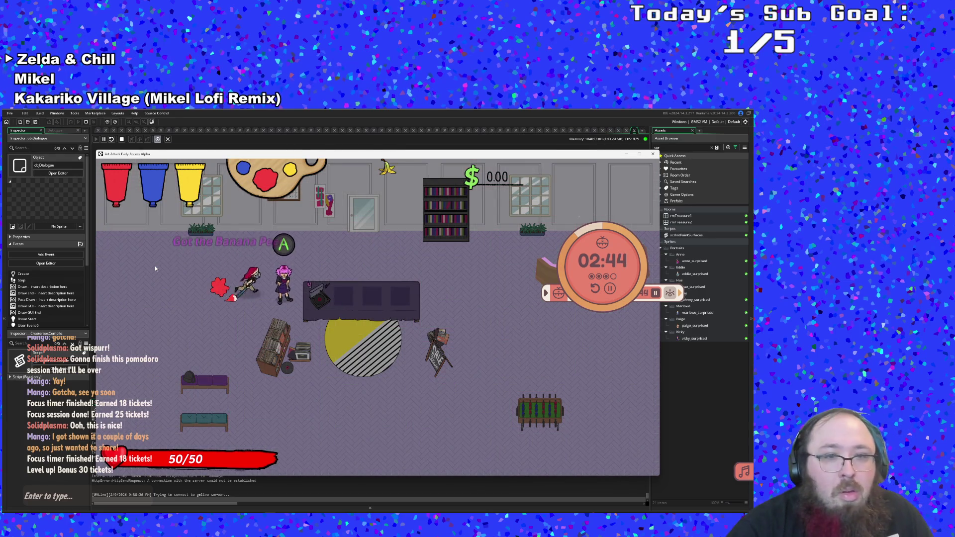
{"action": "key", "text": "Return"}
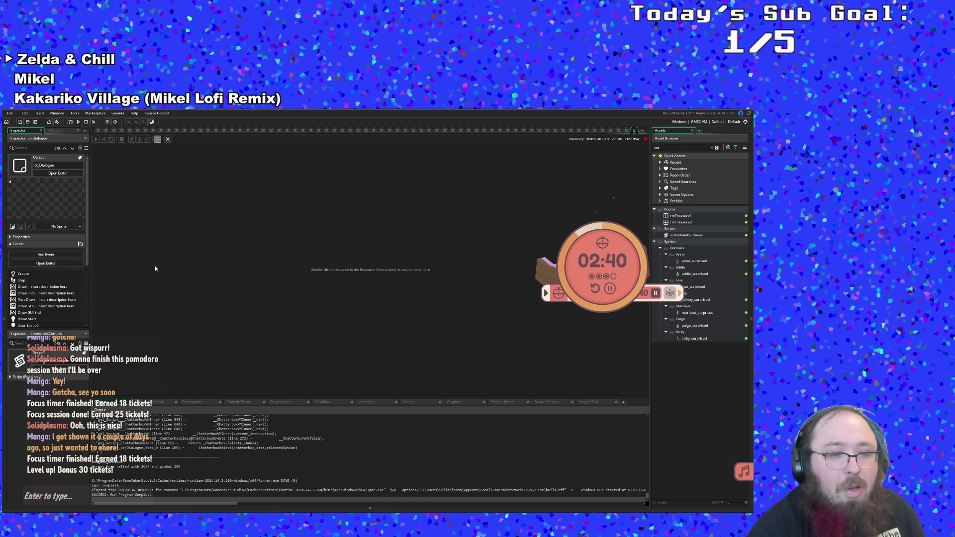
Find the item_sell_dialog not-defined error in the Output log.
{"action": "scroll", "coordinate": [204, 466], "scroll_direction": "up", "scroll_amount": 3}
{"action": "scroll", "coordinate": [204, 466], "scroll_direction": "up", "scroll_amount": 3}
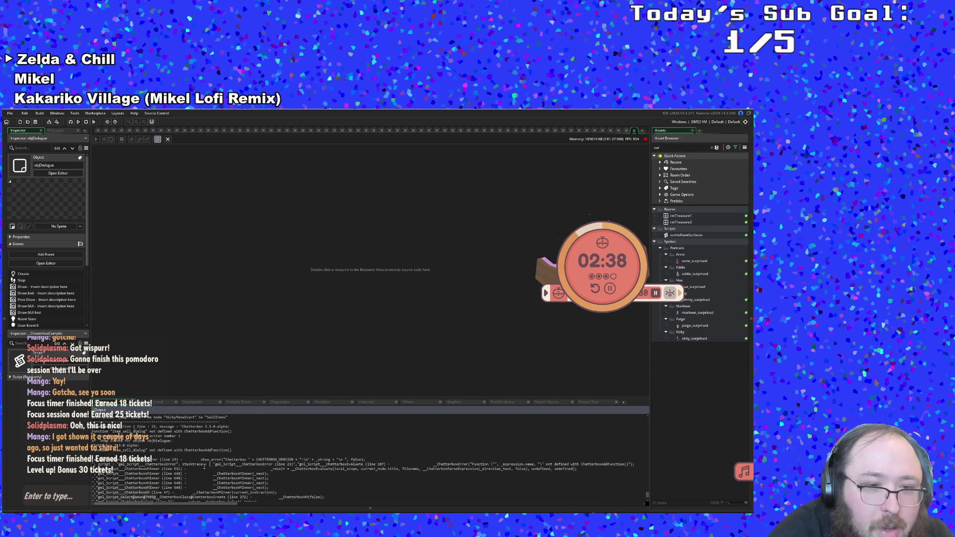
{"action": "scroll", "coordinate": [204, 466], "scroll_direction": "up", "scroll_amount": 2}
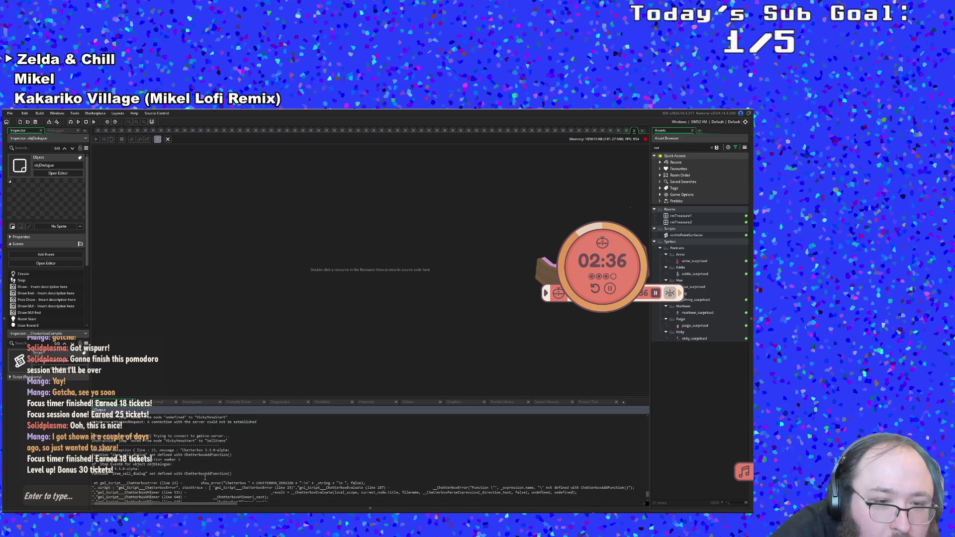
{"action": "scroll", "coordinate": [204, 477], "scroll_direction": "up", "scroll_amount": 2}
{"action": "left_click", "coordinate": [183, 485]}
{"action": "left_click", "coordinate": [229, 360]}
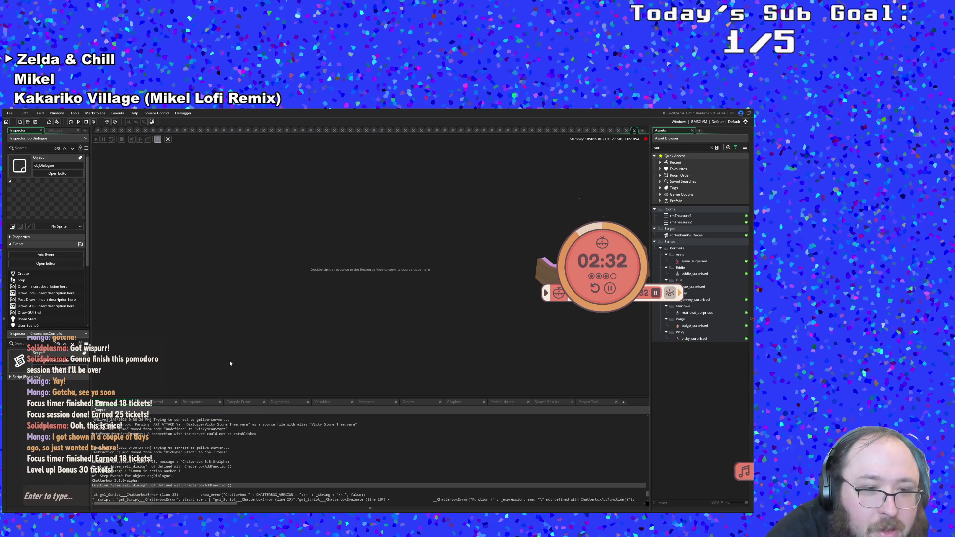
Search for objDialogue with Ctrl+T and open its Create event code.
{"action": "key", "text": "ctrl+t"}
{"action": "type", "text": "ov"}
{"action": "type", "text": "j"}
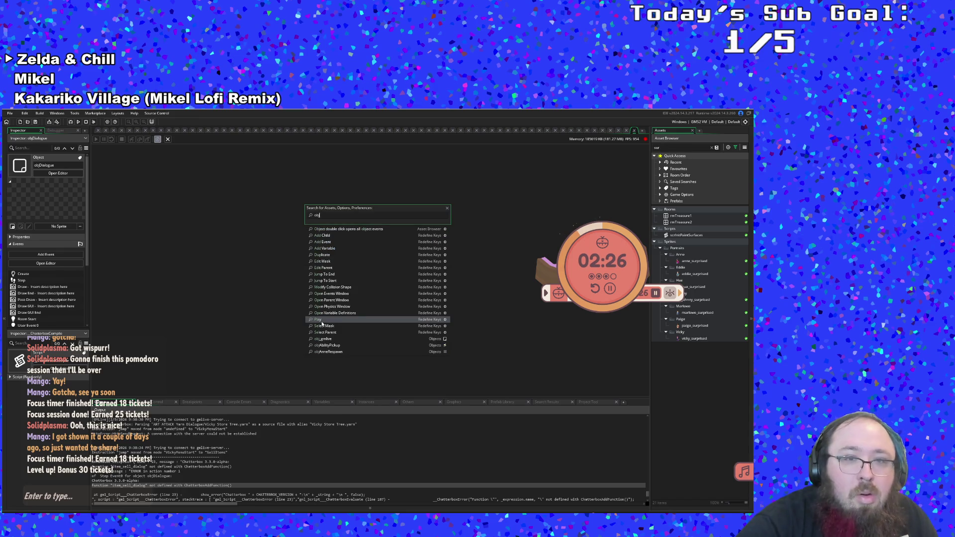
{"action": "type", "text": "di"}
{"action": "key", "text": "Escape"}
{"action": "left_click", "coordinate": [323, 323]}
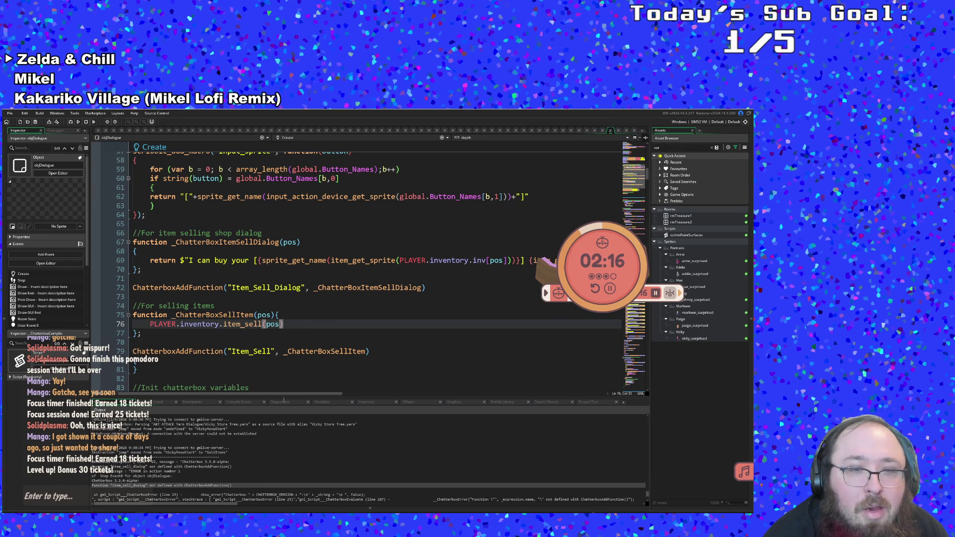
Open the SellItems node in Crochet and compare its call with the GameMaker function name.
{"action": "left_click", "coordinate": [261, 509]}
{"action": "mouse_move", "coordinate": [378, 283]}
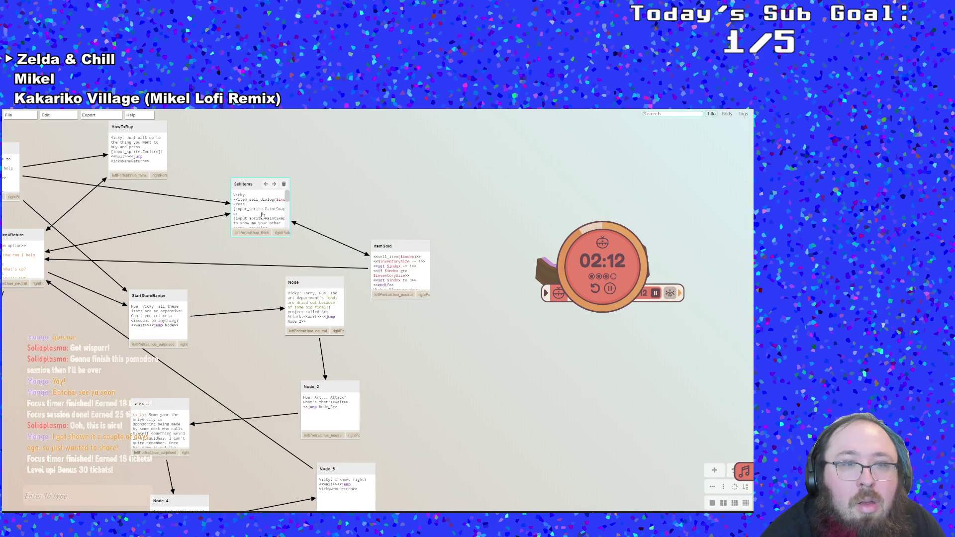
{"action": "double_click", "coordinate": [266, 217]}
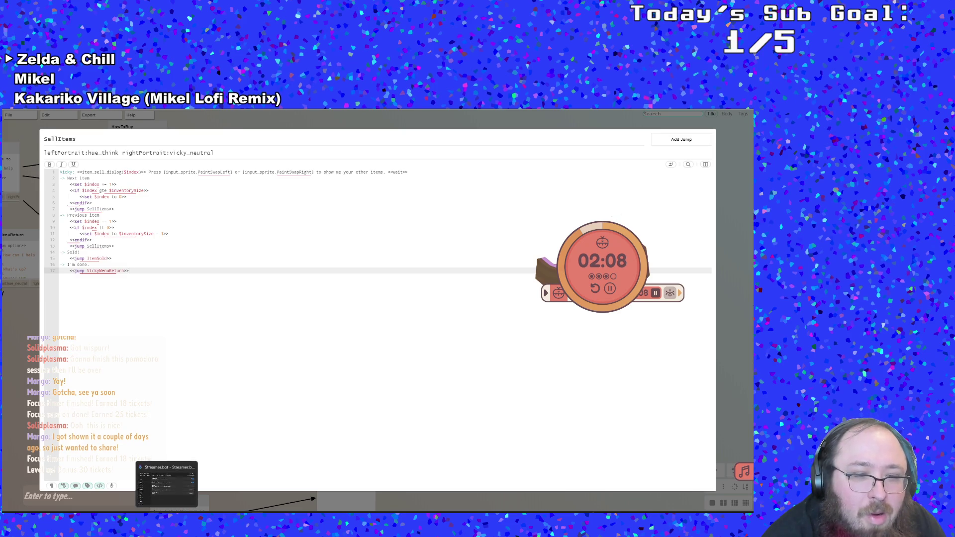
{"action": "left_click", "coordinate": [140, 497]}
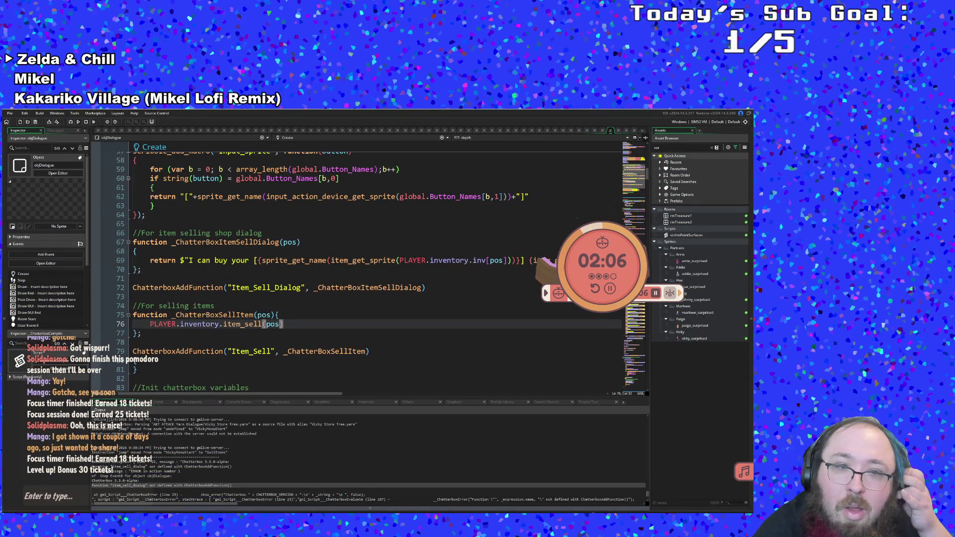
{"action": "key", "text": "alt+Tab"}
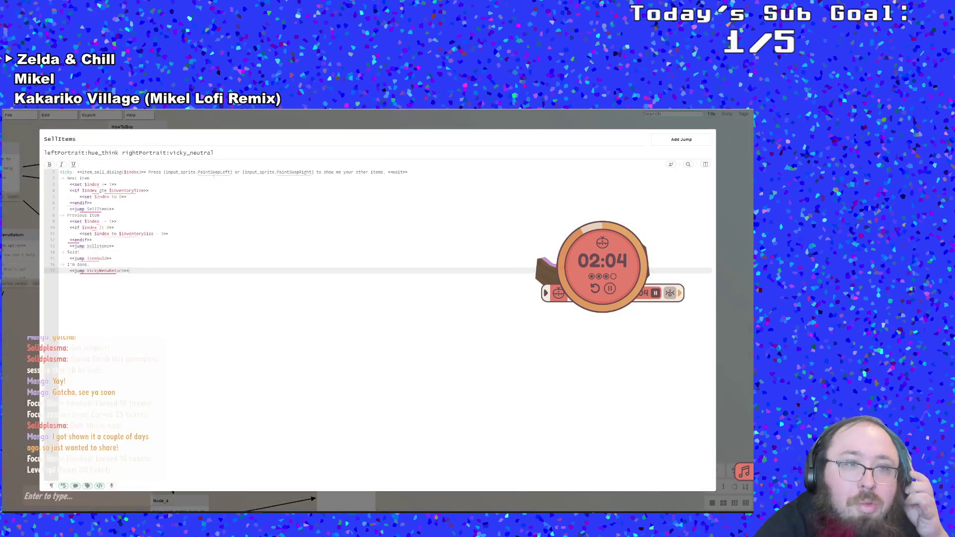
Try capitalising the call to Item_Sell_Dialog, then undo back to item_sell_dialog.
{"action": "left_click", "coordinate": [85, 172]}
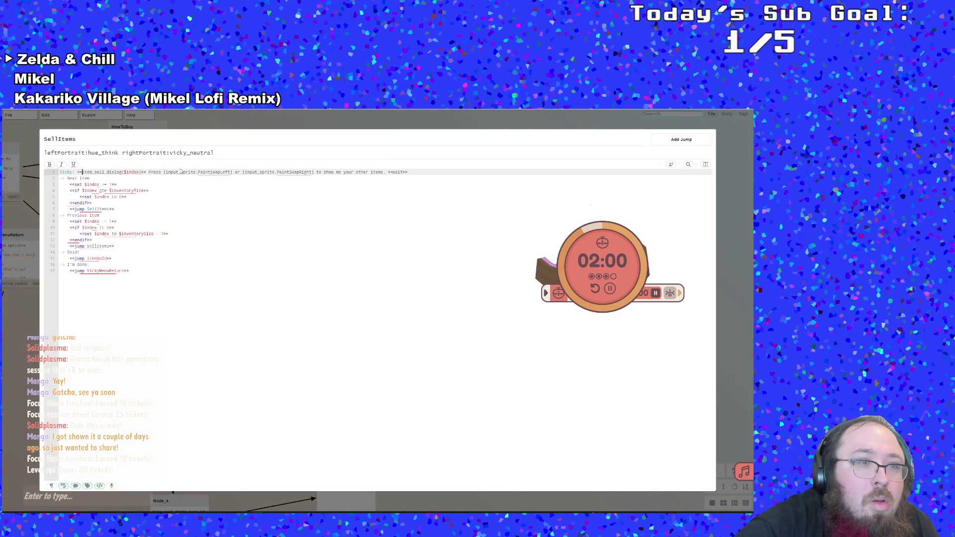
{"action": "key", "text": "Delete"}
{"action": "type", "text": "I"}
{"action": "key", "text": "Escape"}
{"action": "key", "text": "BackSpace"}
{"action": "type", "text": "S"}
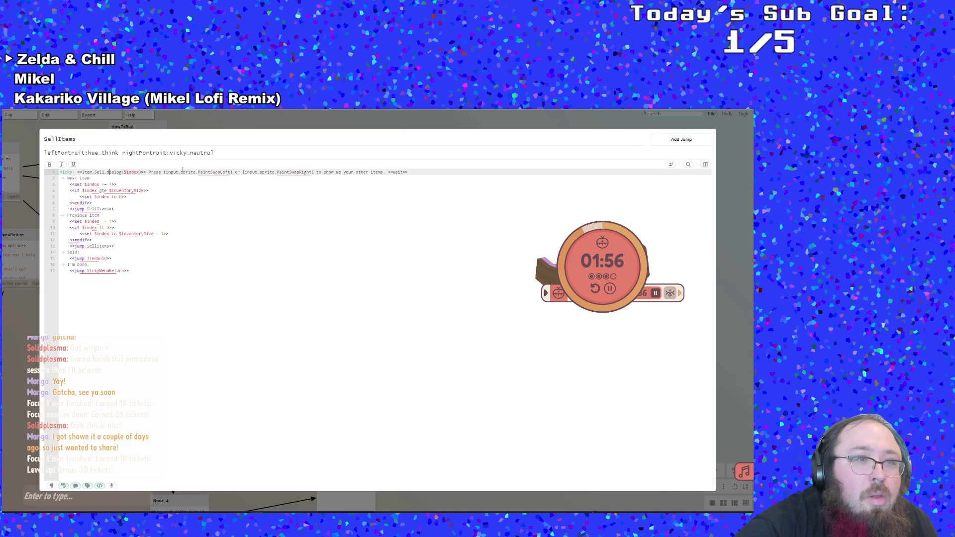
{"action": "key", "text": "BackSpace"}
{"action": "type", "text": "D"}
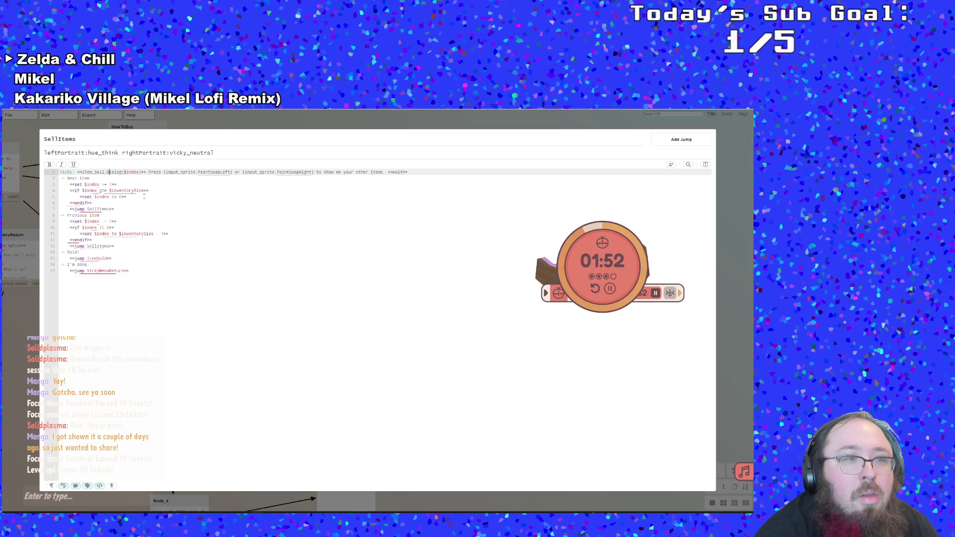
{"action": "key", "text": "ctrl+z"}
{"action": "key", "text": "ctrl+z"}
{"action": "key", "text": "ctrl+z"}
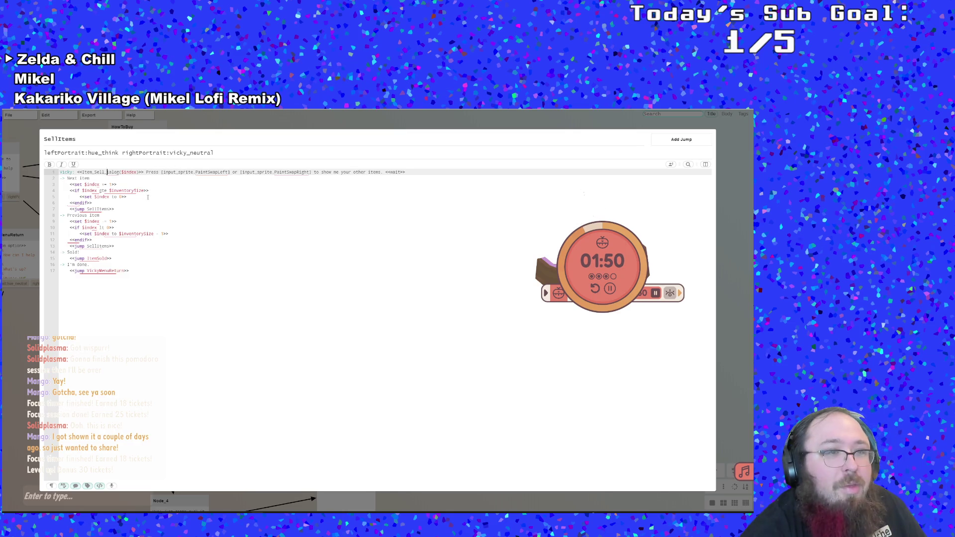
Wrap item_sell_dialog($index) in << >> on line 1, then return to GameMaker's Create code.
{"action": "key", "text": "Left"}
{"action": "key", "text": "Left"}
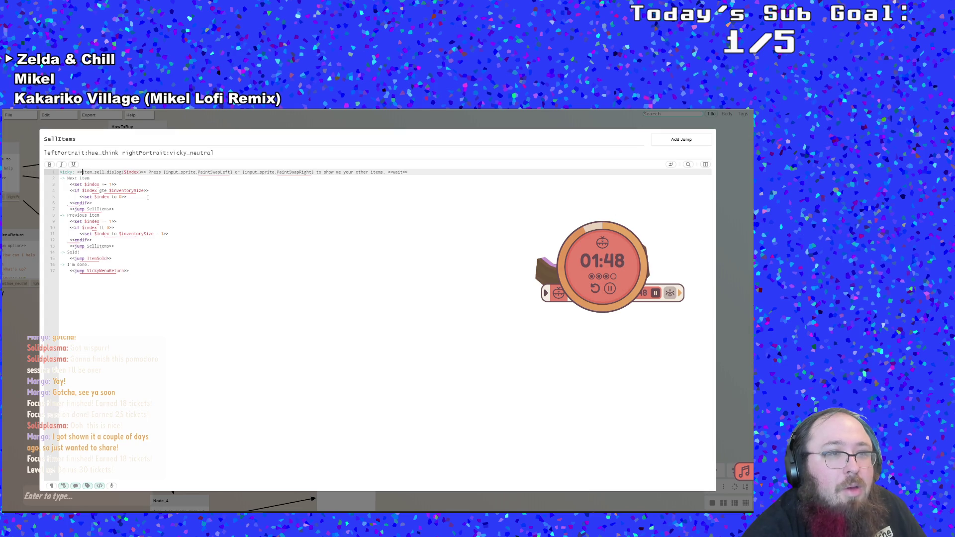
{"action": "key", "text": "ctrl+Right"}
{"action": "key", "text": "ctrl+Right"}
{"action": "key", "text": "ctrl+Right"}
{"action": "key", "text": "Delete"}
{"action": "key", "text": "Delete"}
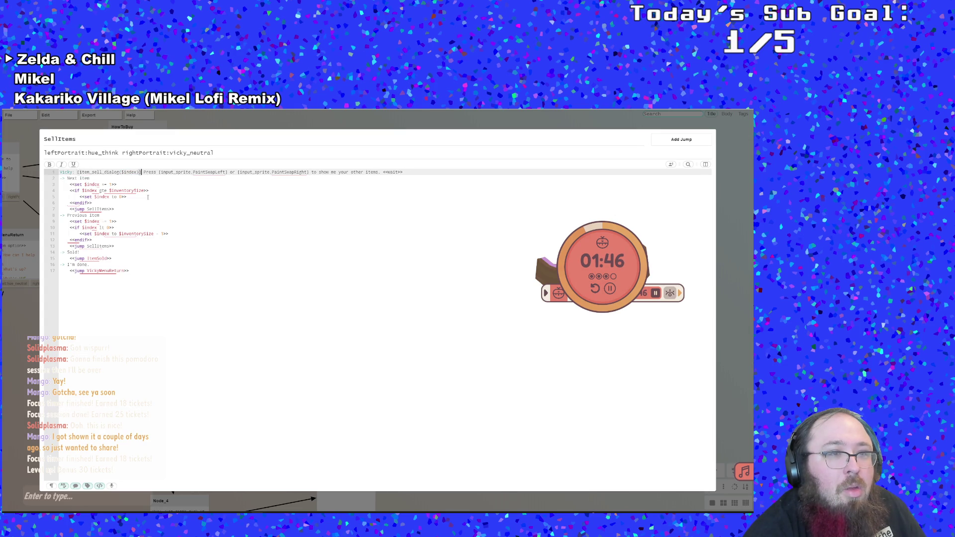
{"action": "type", "text": ")>>"}
{"action": "key", "text": "ctrl+Left"}
{"action": "key", "text": "ctrl+Left"}
{"action": "key", "text": "ctrl+Left"}
{"action": "type", "text": "<<wait"}
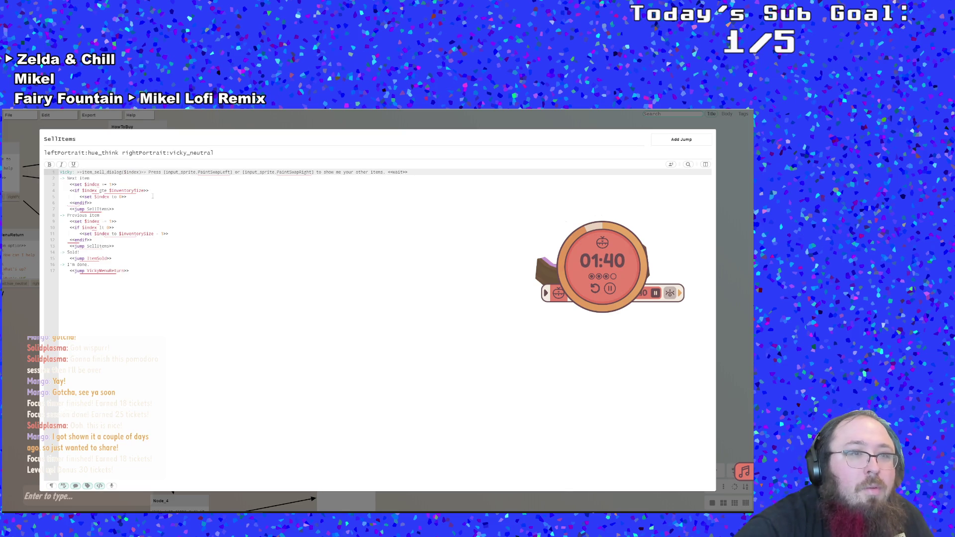
{"action": "type", "text": ">>"}
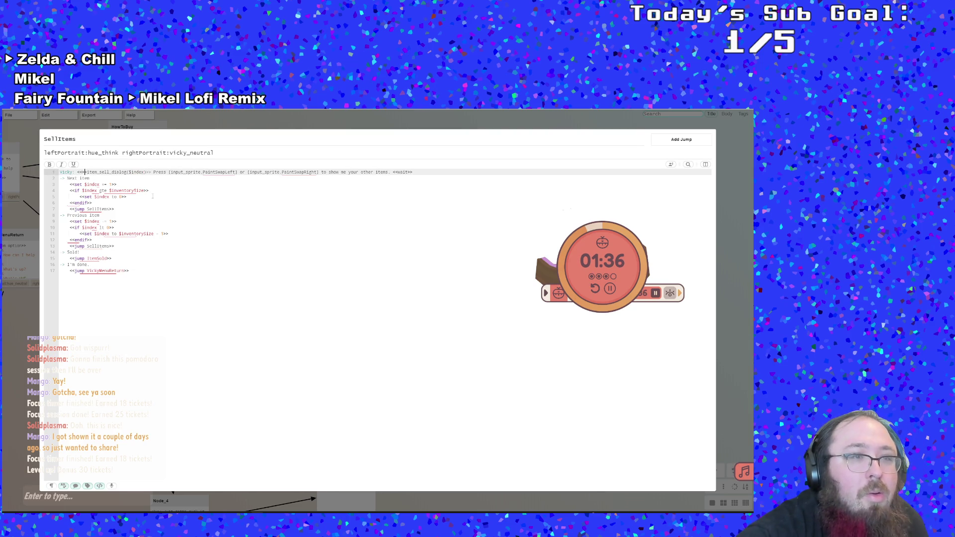
{"action": "key", "text": "BackSpace"}
{"action": "key", "text": "BackSpace"}
{"action": "left_click", "coordinate": [153, 196]}
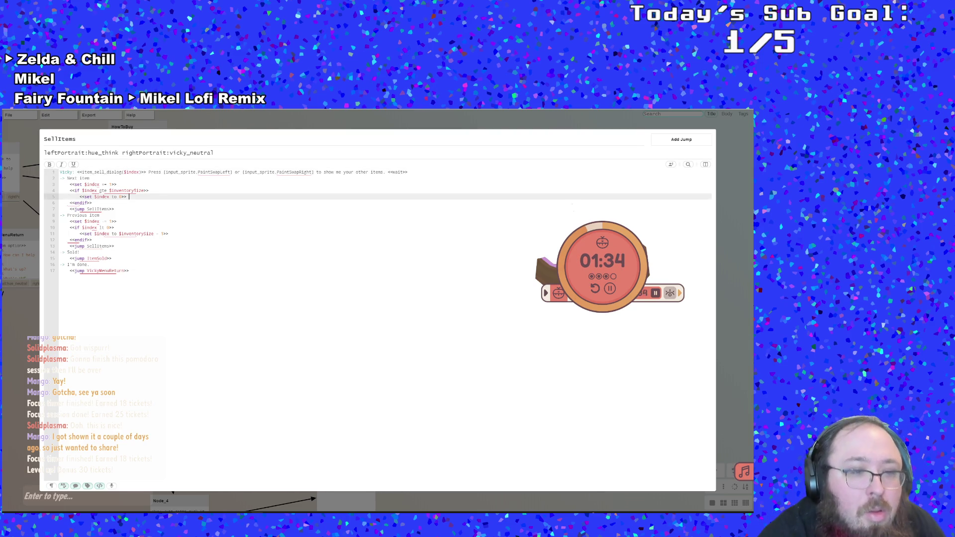
{"action": "key", "text": "alt+Tab"}
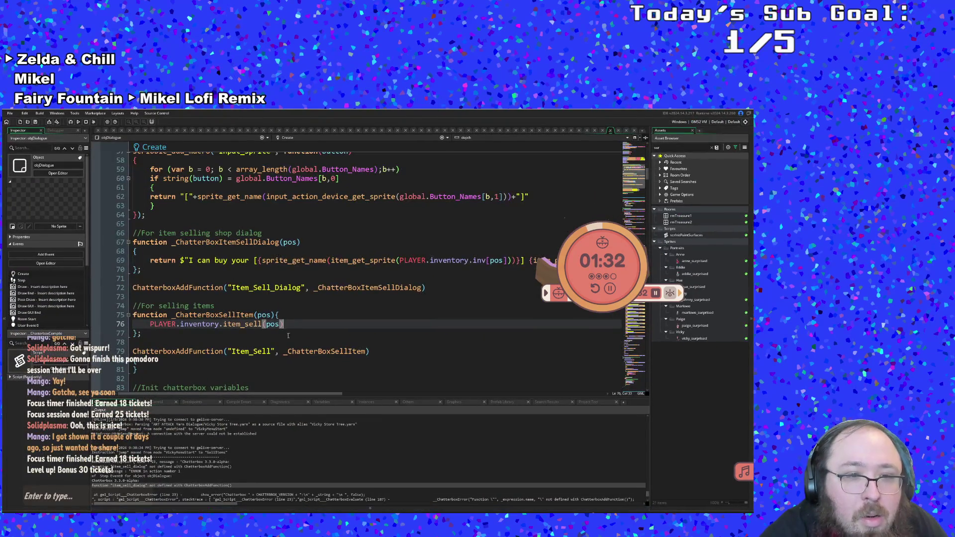
{"action": "left_click", "coordinate": [249, 291]}
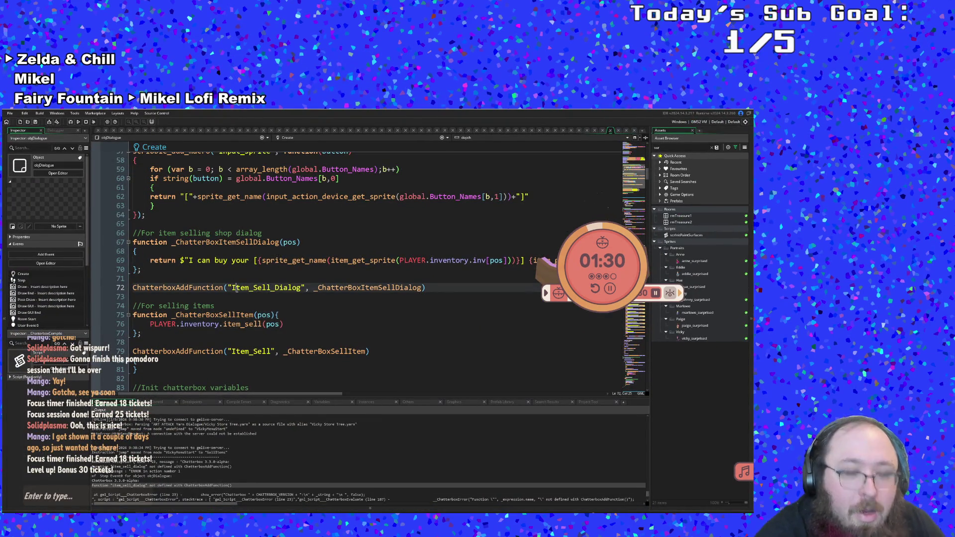
Lowercase the function names on lines 72 and 79 to item_sell_dialog and item_sell.
{"action": "key", "text": "BackSpace"}
{"action": "type", "text": "i"}
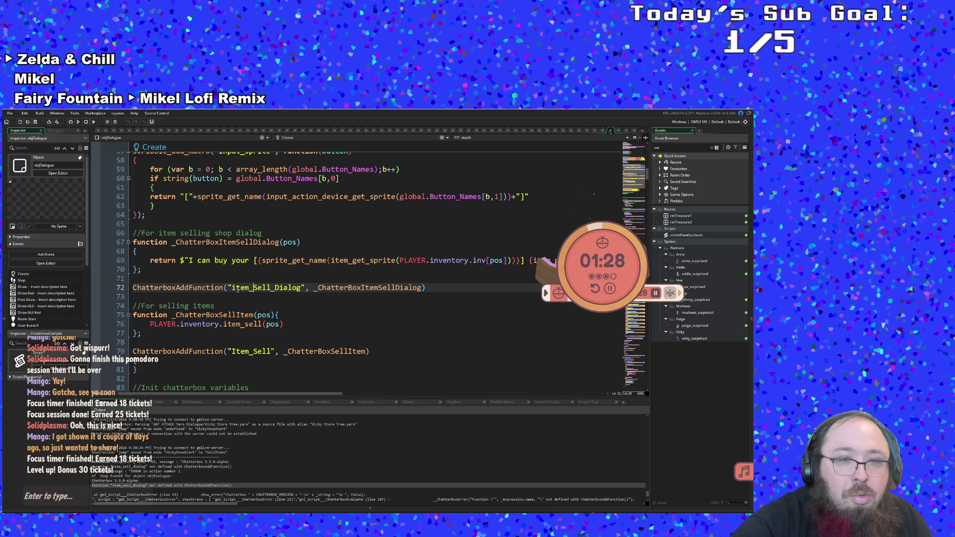
{"action": "key", "text": "Delete"}
{"action": "type", "text": "s"}
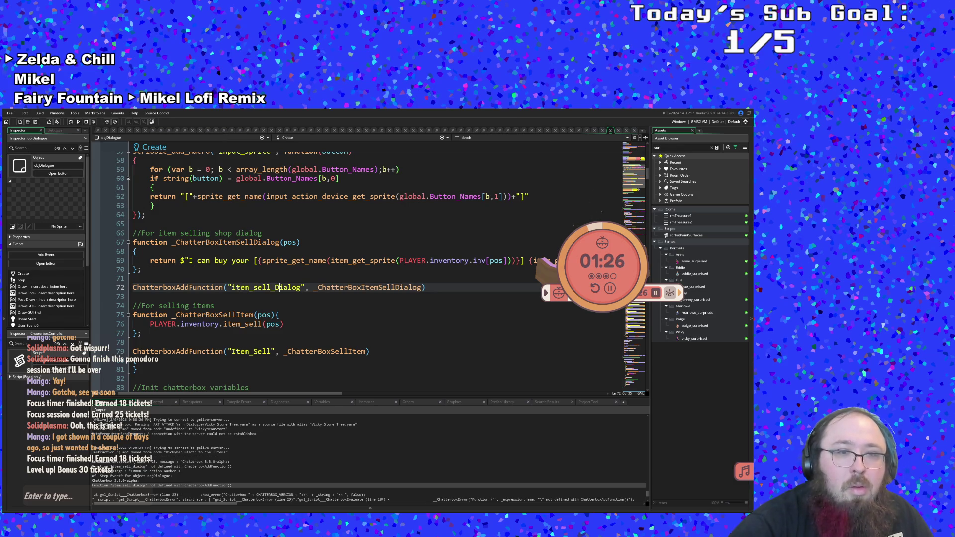
{"action": "left_click", "coordinate": [231, 352]}
{"action": "key", "text": "Right"}
{"action": "key", "text": "Delete"}
{"action": "type", "text": "s"}
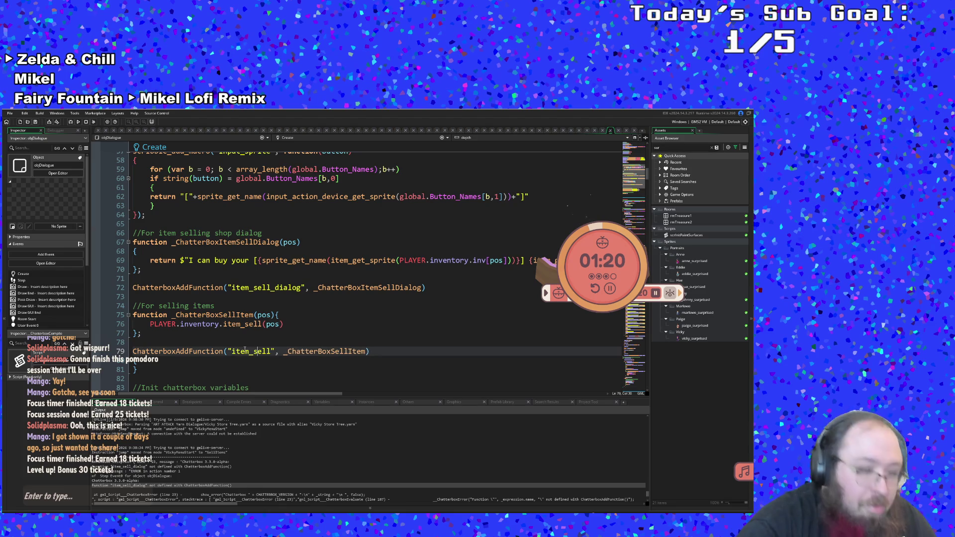
{"action": "left_click", "coordinate": [265, 327]}
{"action": "left_click", "coordinate": [260, 339]}
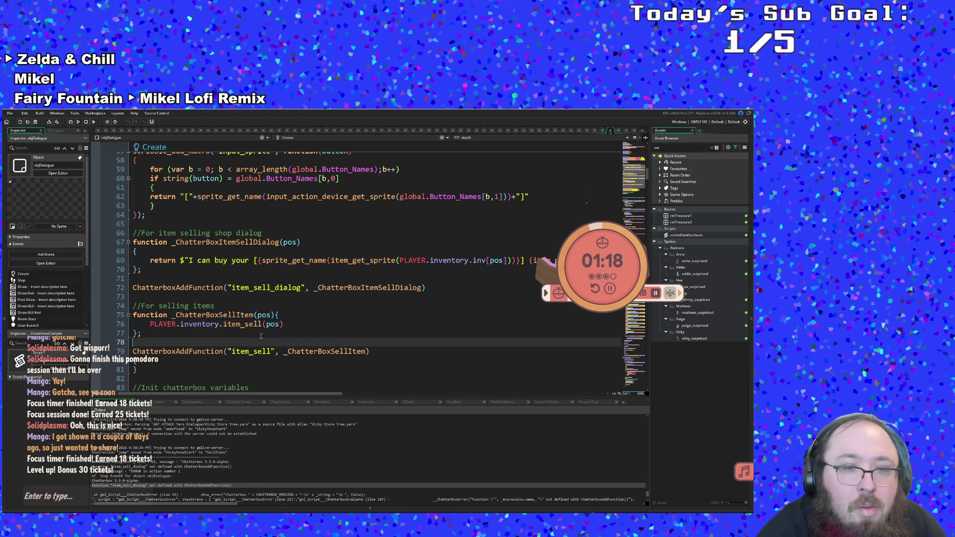
Save the project and run the game again.
{"action": "left_click", "coordinate": [8, 114]}
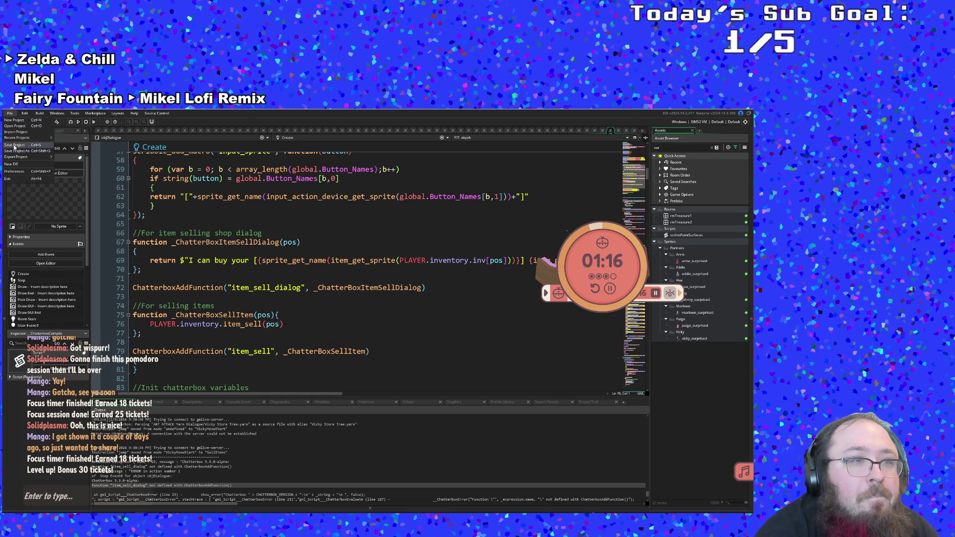
{"action": "left_click", "coordinate": [58, 138]}
{"action": "left_click", "coordinate": [78, 122]}
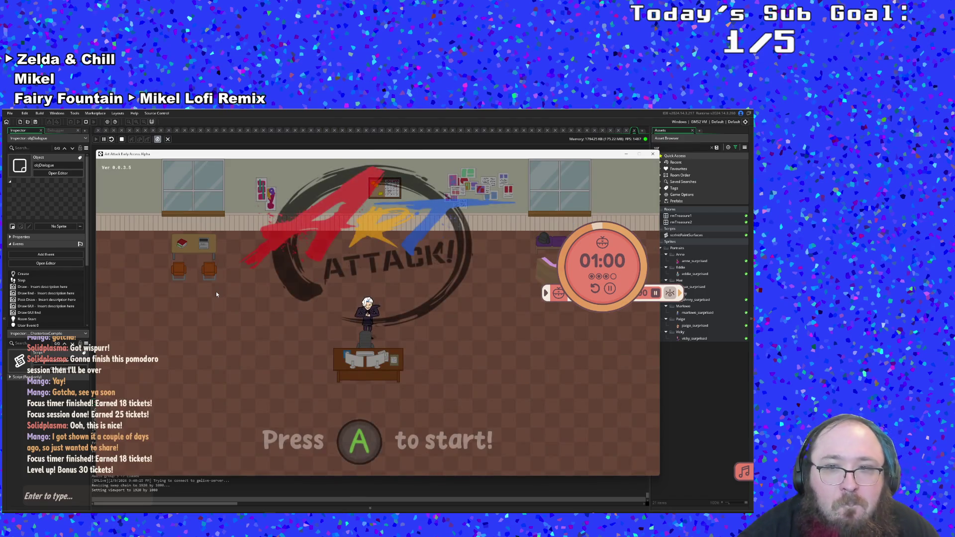
Start the game, pass Hue's dialogue, reach Vicky's shop and try Talk and Sell with no items.
{"action": "key", "text": "Return"}
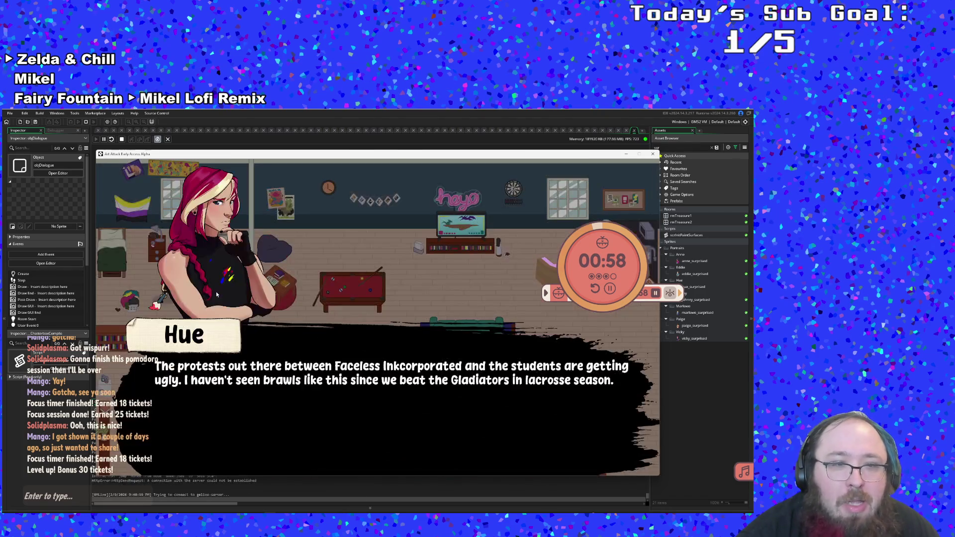
{"action": "key", "text": "Return"}
{"action": "key", "text": "Return"}
{"action": "key", "text": "Right"}
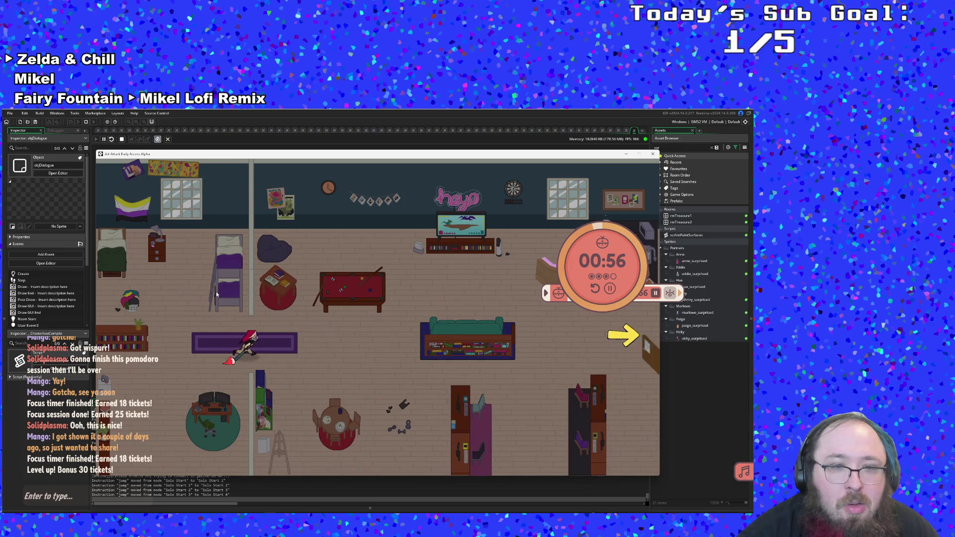
{"action": "key", "text": "Right"}
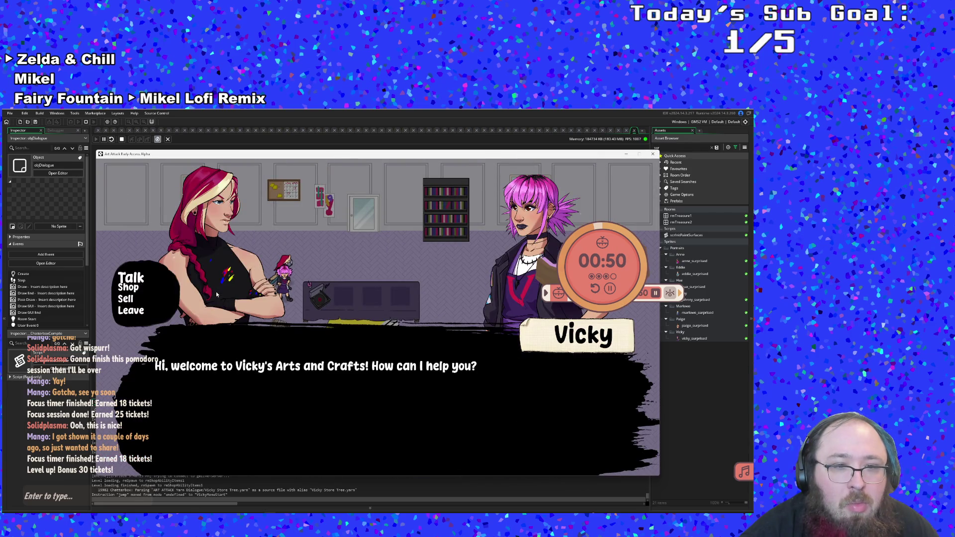
{"action": "key", "text": "Return"}
{"action": "key", "text": "Down"}
{"action": "key", "text": "Down"}
{"action": "key", "text": "Return"}
{"action": "key", "text": "Return"}
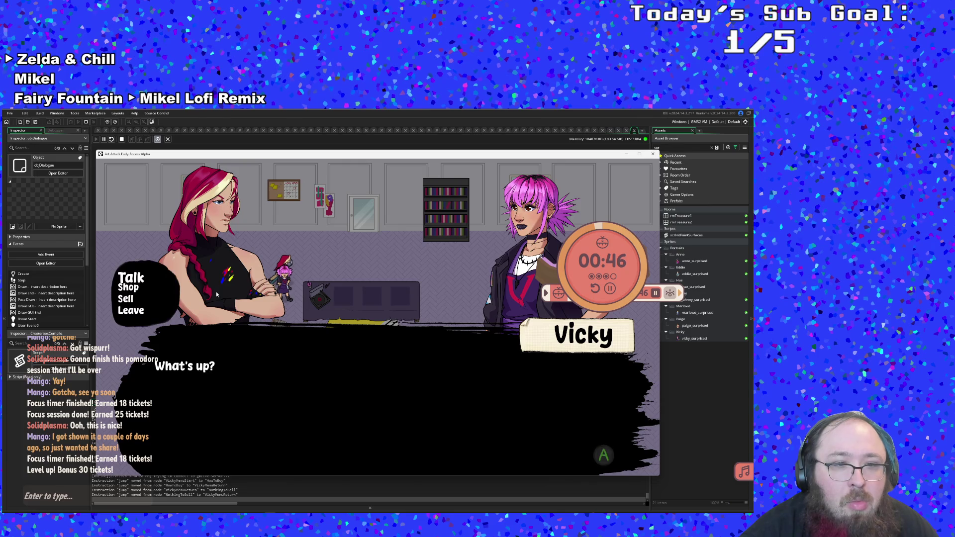
{"action": "key", "text": "Return"}
{"action": "key", "text": "Return"}
{"action": "key", "text": "Down"}
{"action": "key", "text": "Return"}
{"action": "key", "text": "Return"}
Leave Vicky's shop conversation and walk the character around the shop.
{"action": "key", "text": "Left"}
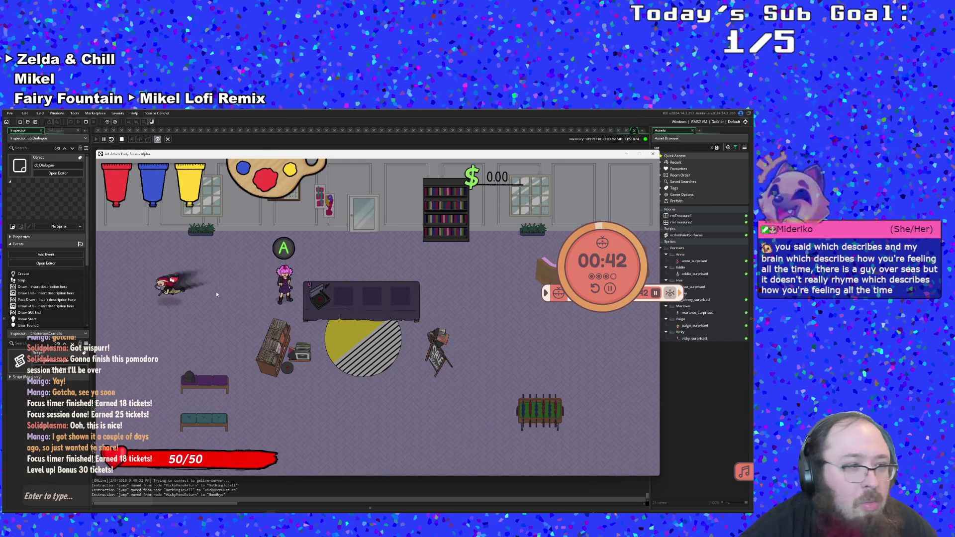
{"action": "key", "text": "Down"}
{"action": "key", "text": "Up"}
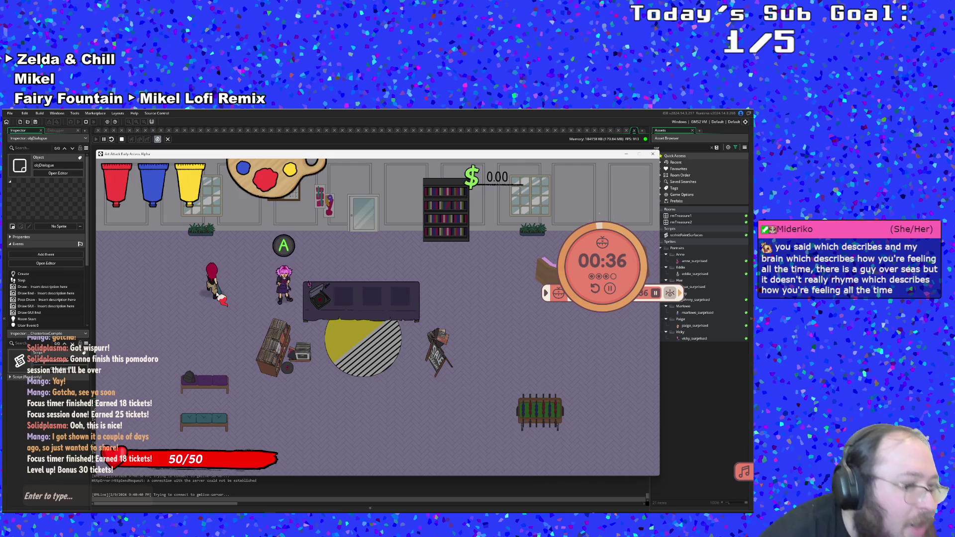
{"action": "key", "text": "Down"}
{"action": "key", "text": "Down"}
{"action": "key", "text": "Up"}
{"action": "key", "text": "Left"}
{"action": "key", "text": "Right"}
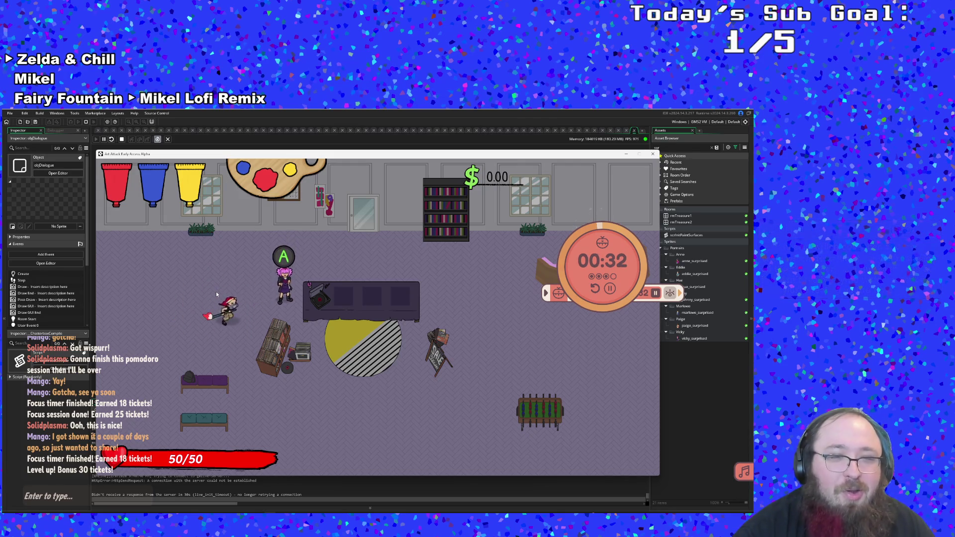
Use the F1 debug overlay to drop a Tablet Stylus for the player to sell.
{"action": "key", "text": "F1"}
{"action": "key", "text": "Left"}
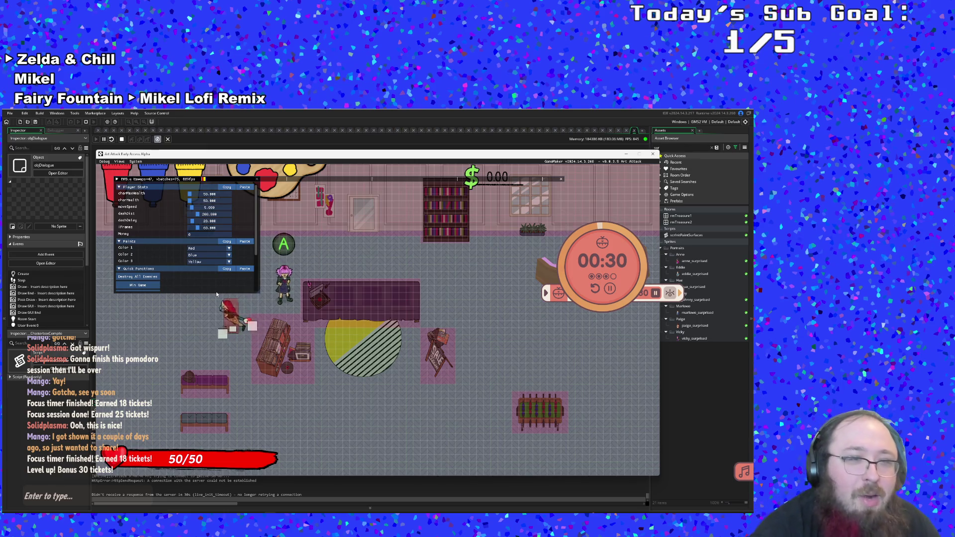
{"action": "scroll", "coordinate": [216, 289], "scroll_direction": "down", "scroll_amount": 2}
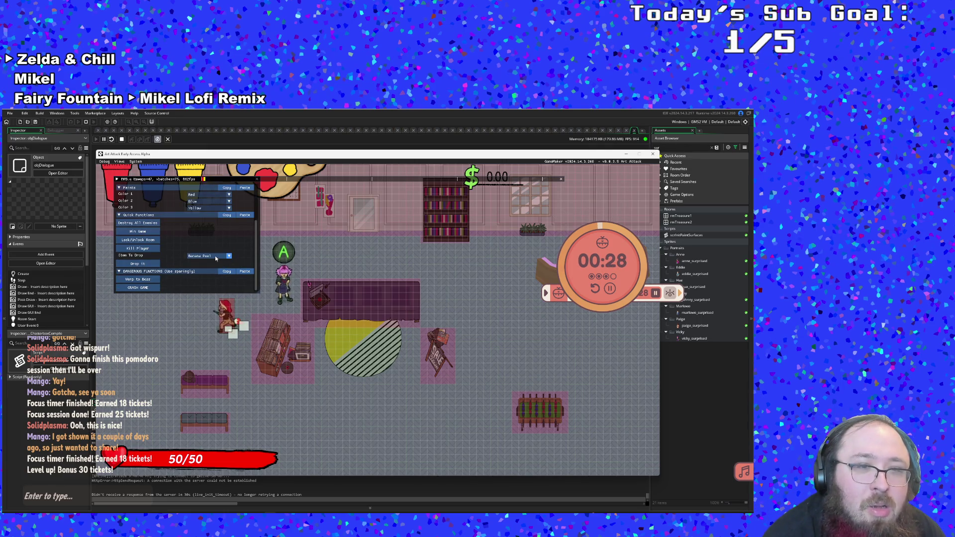
{"action": "left_click", "coordinate": [209, 256]}
{"action": "scroll", "coordinate": [213, 276], "scroll_direction": "down", "scroll_amount": 2}
{"action": "left_click", "coordinate": [209, 277]}
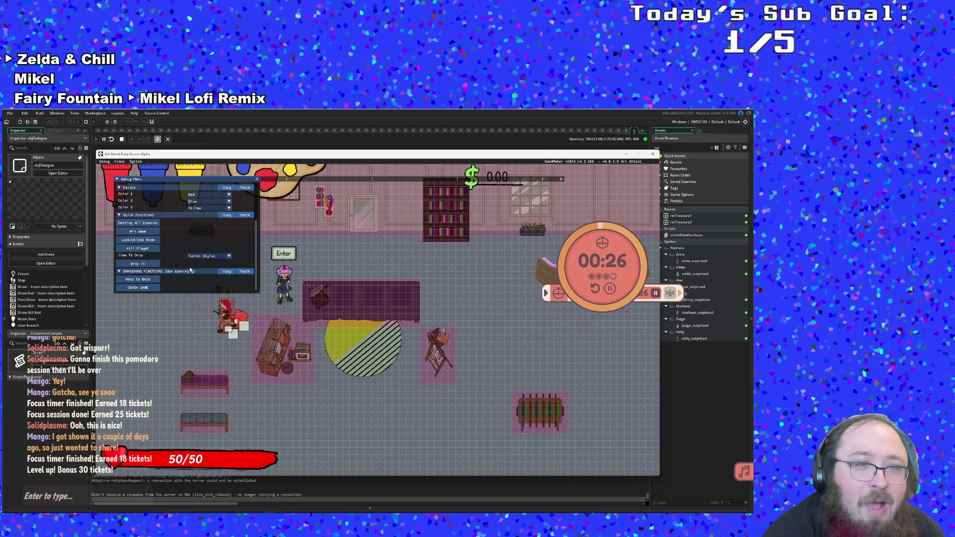
{"action": "left_click", "coordinate": [144, 264]}
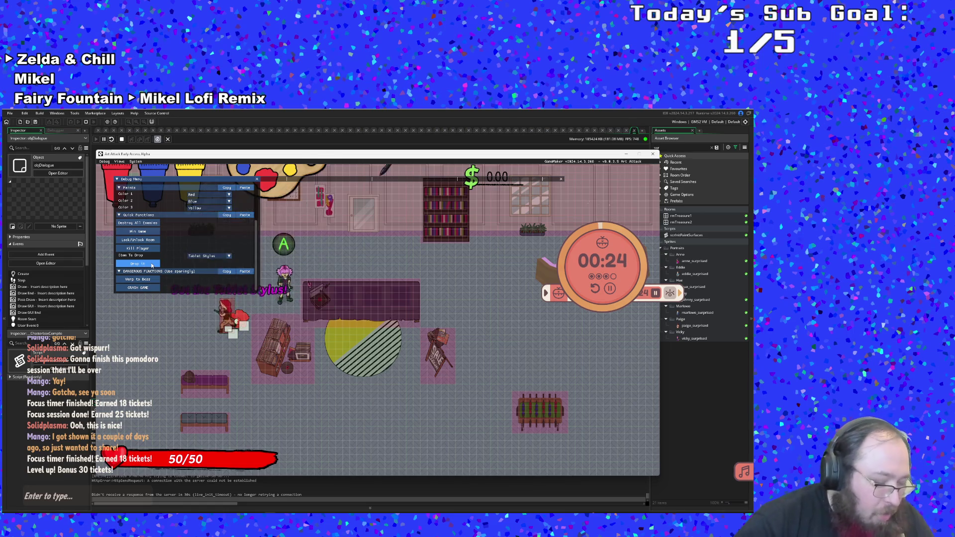
{"action": "key", "text": "F1"}
Walk back to Vicky and choose a shop option, which crashes the game with an error.
{"action": "key", "text": "Up"}
{"action": "key", "text": "Right"}
{"action": "key", "text": "Return"}
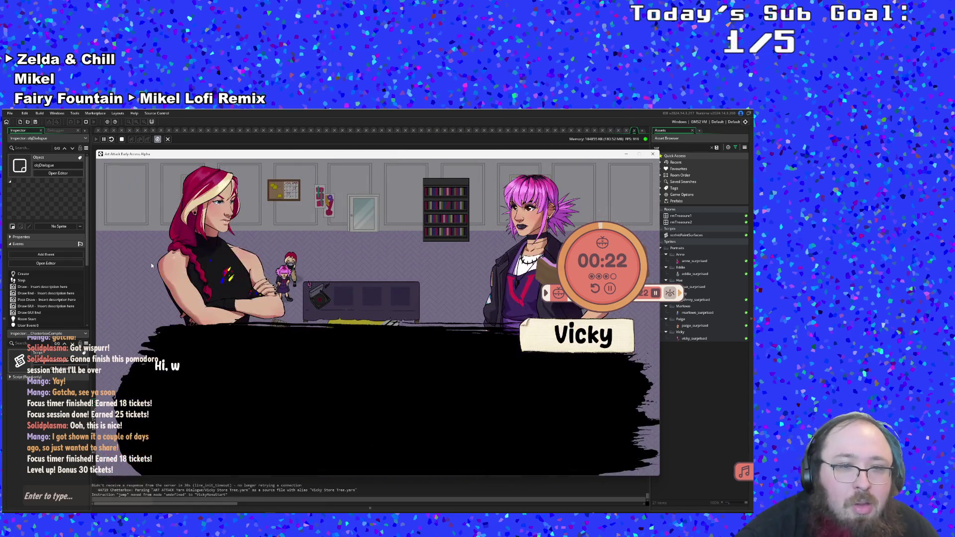
{"action": "key", "text": "Down"}
{"action": "key", "text": "Return"}
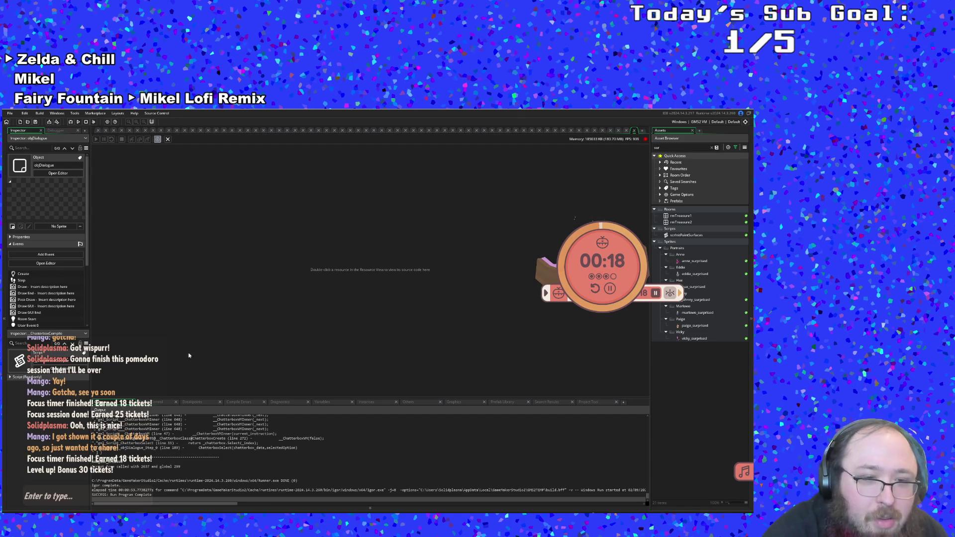
{"action": "scroll", "coordinate": [194, 478], "scroll_direction": "up", "scroll_amount": 5}
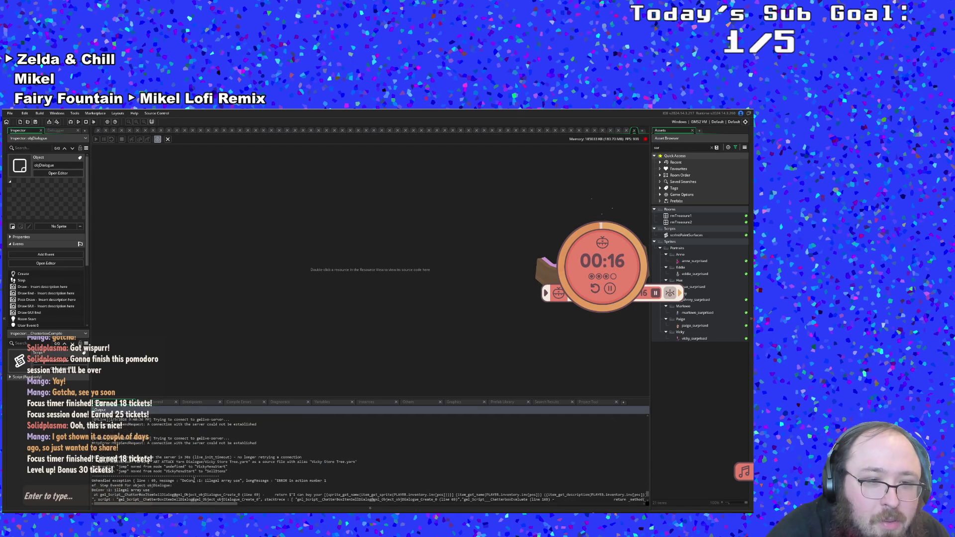
{"action": "scroll", "coordinate": [193, 480], "scroll_direction": "down", "scroll_amount": 3}
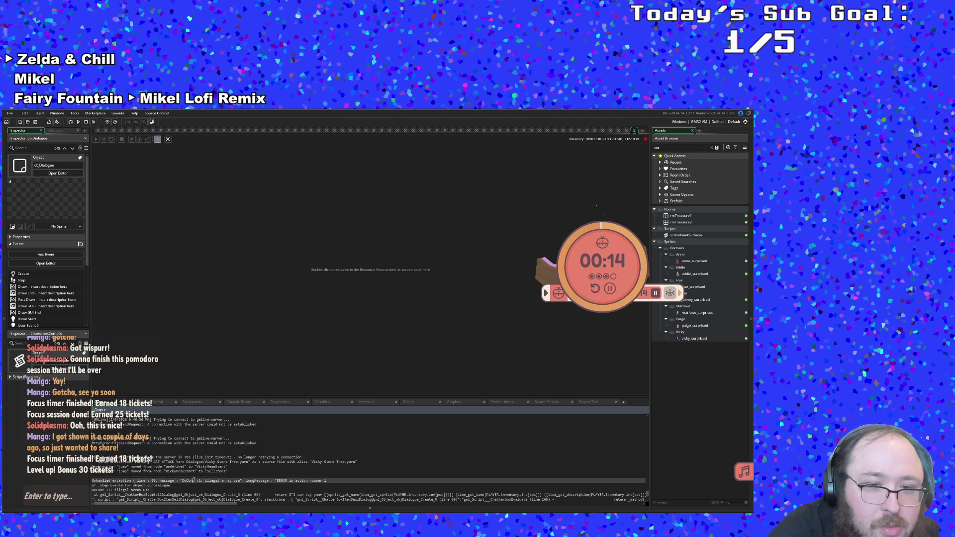
{"action": "scroll", "coordinate": [193, 478], "scroll_direction": "down", "scroll_amount": 2}
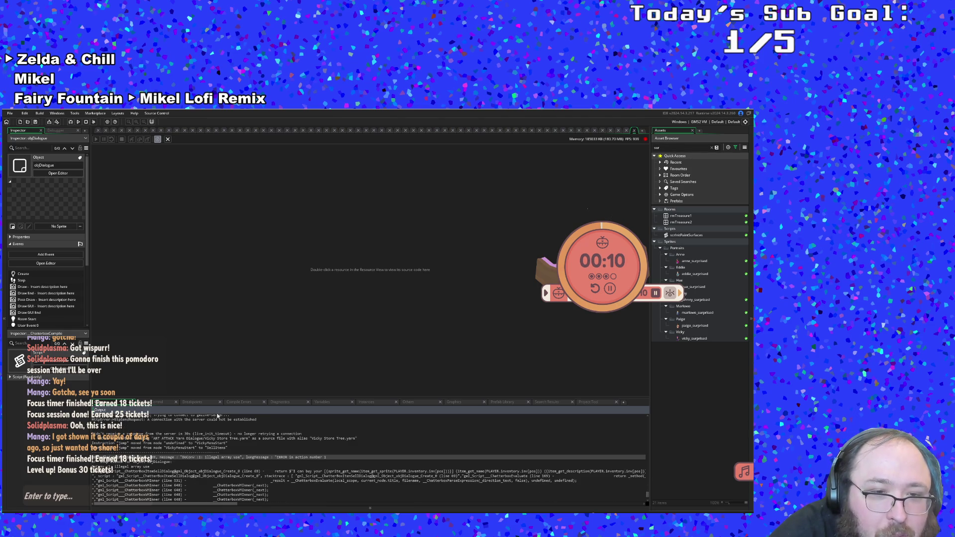
{"action": "scroll", "coordinate": [195, 455], "scroll_direction": "down", "scroll_amount": 2}
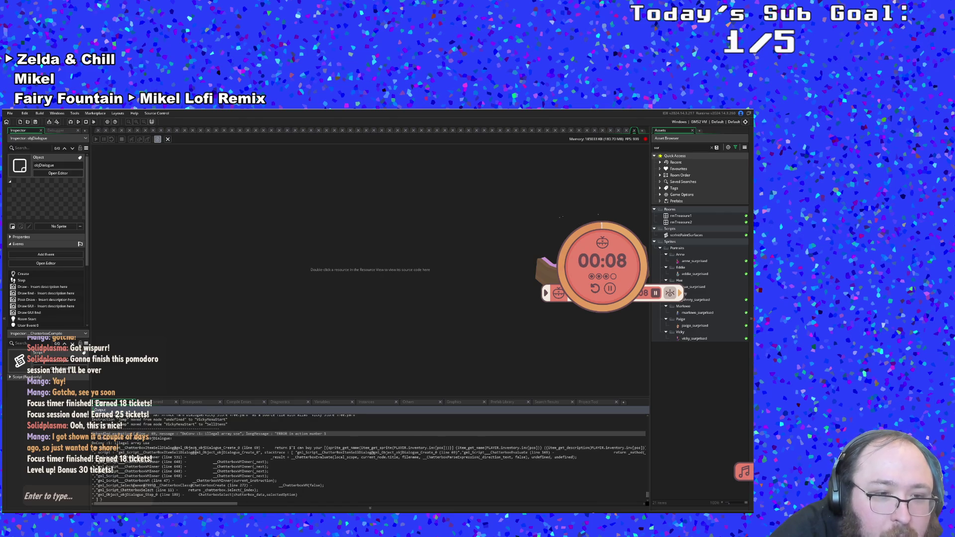
{"action": "scroll", "coordinate": [196, 450], "scroll_direction": "down", "scroll_amount": 2}
{"action": "scroll", "coordinate": [195, 451], "scroll_direction": "up", "scroll_amount": 2}
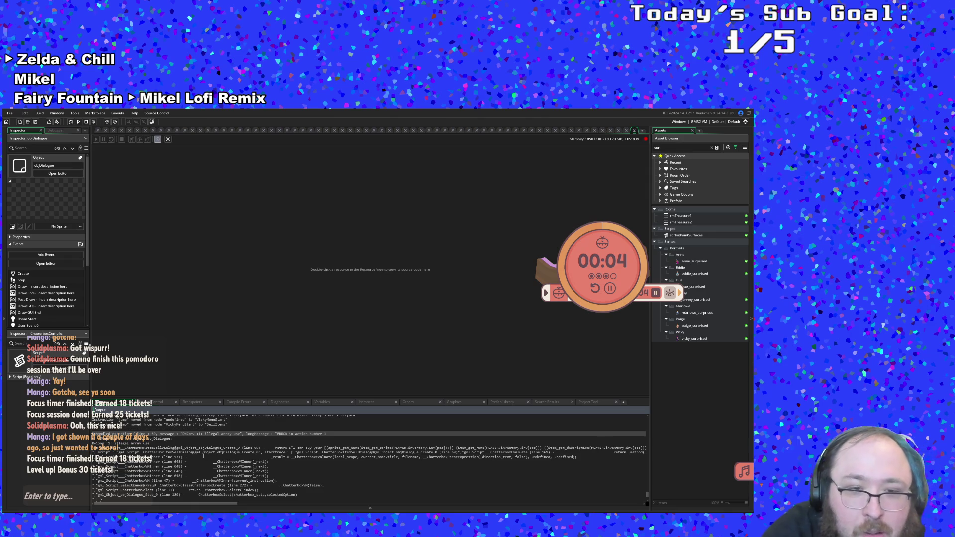
{"action": "scroll", "coordinate": [204, 456], "scroll_direction": "down", "scroll_amount": 2}
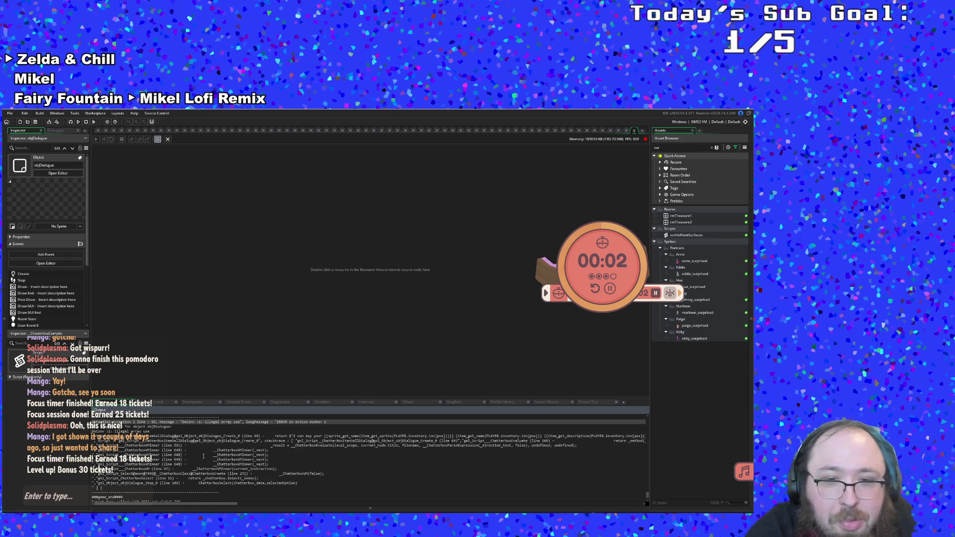
{"action": "scroll", "coordinate": [203, 456], "scroll_direction": "down", "scroll_amount": 2}
{"action": "scroll", "coordinate": [203, 456], "scroll_direction": "up", "scroll_amount": 2}
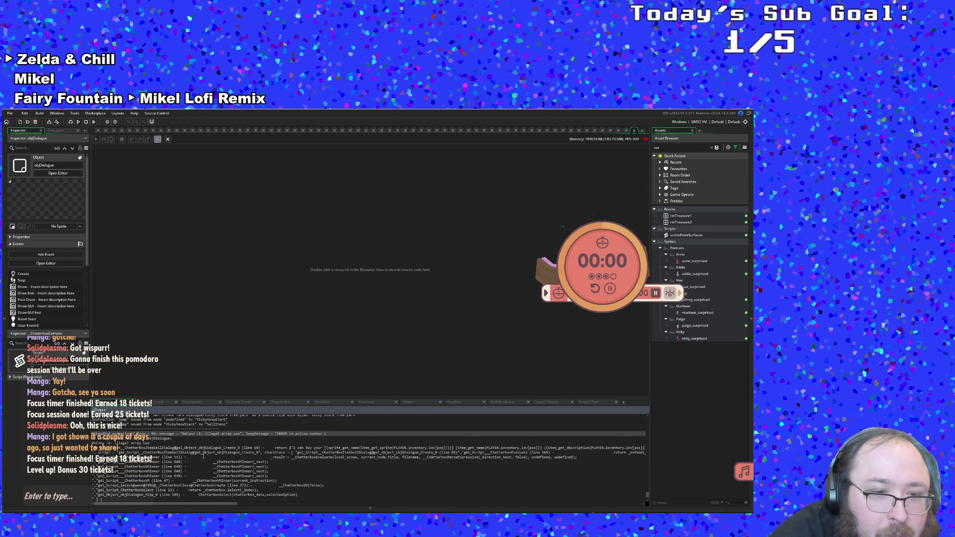
{"action": "scroll", "coordinate": [203, 456], "scroll_direction": "up", "scroll_amount": 1}
{"action": "scroll", "coordinate": [203, 456], "scroll_direction": "up", "scroll_amount": 1}
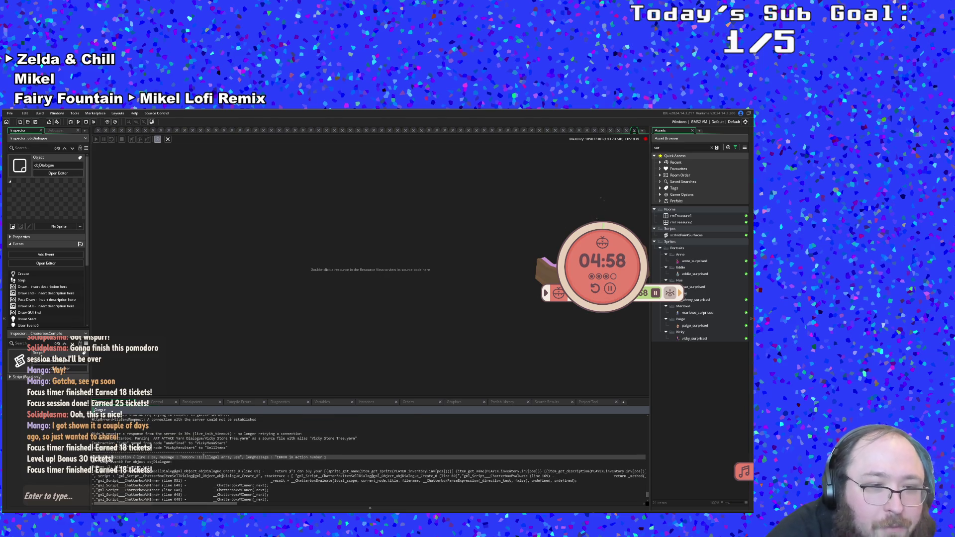
{"action": "scroll", "coordinate": [205, 468], "scroll_direction": "up", "scroll_amount": 1}
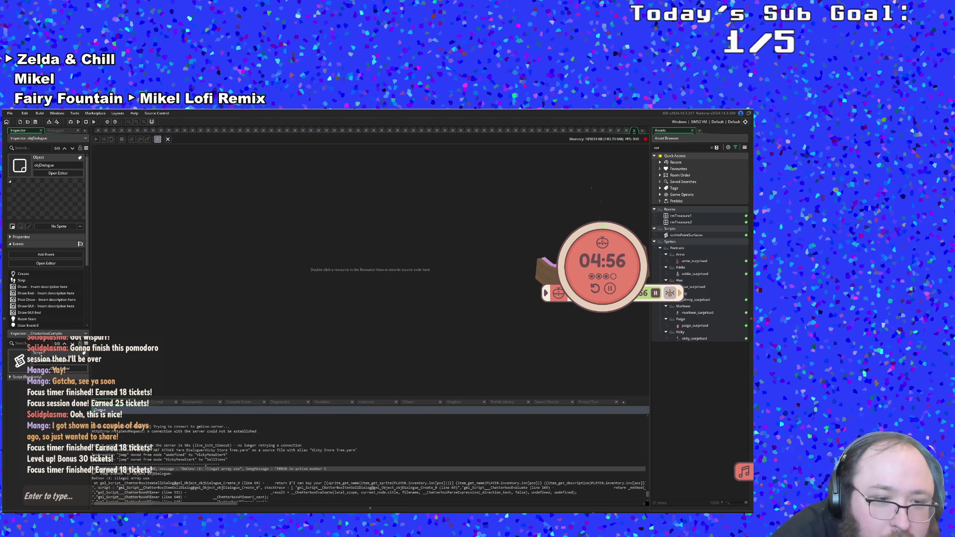
{"action": "left_click", "coordinate": [205, 483]}
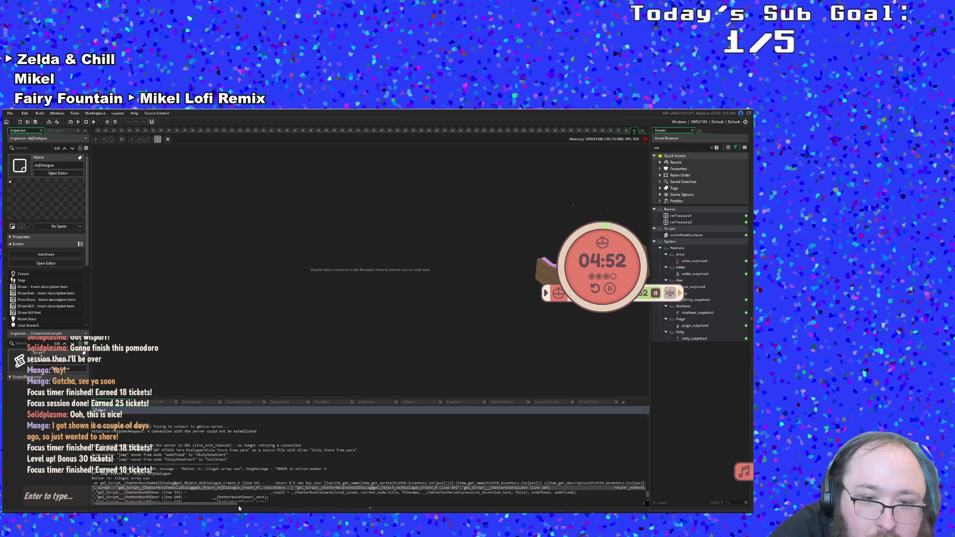
{"action": "mouse_move", "coordinate": [234, 503]}
{"action": "left_mouse_down"}
{"action": "mouse_move", "coordinate": [258, 506]}
{"action": "mouse_move", "coordinate": [193, 498]}
{"action": "left_mouse_up"}
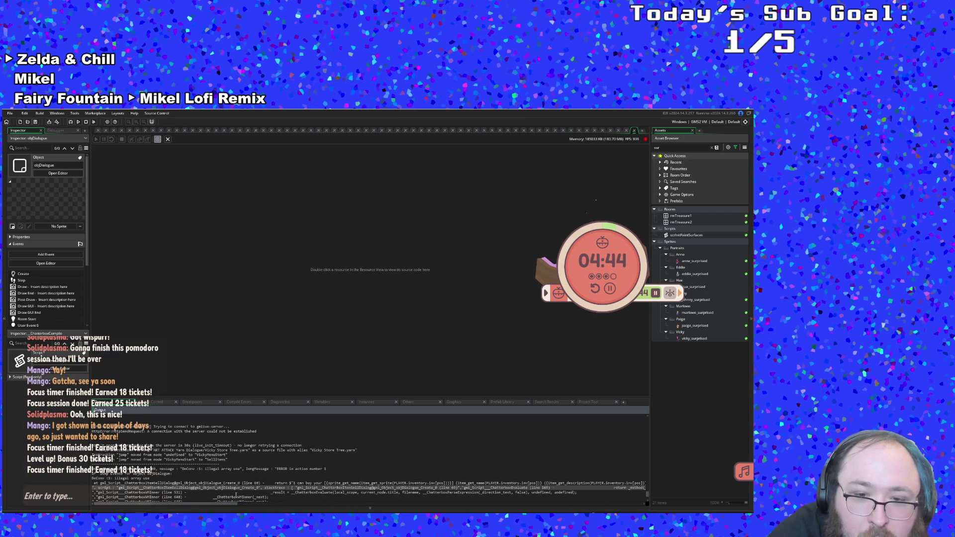
{"action": "left_click", "coordinate": [249, 492]}
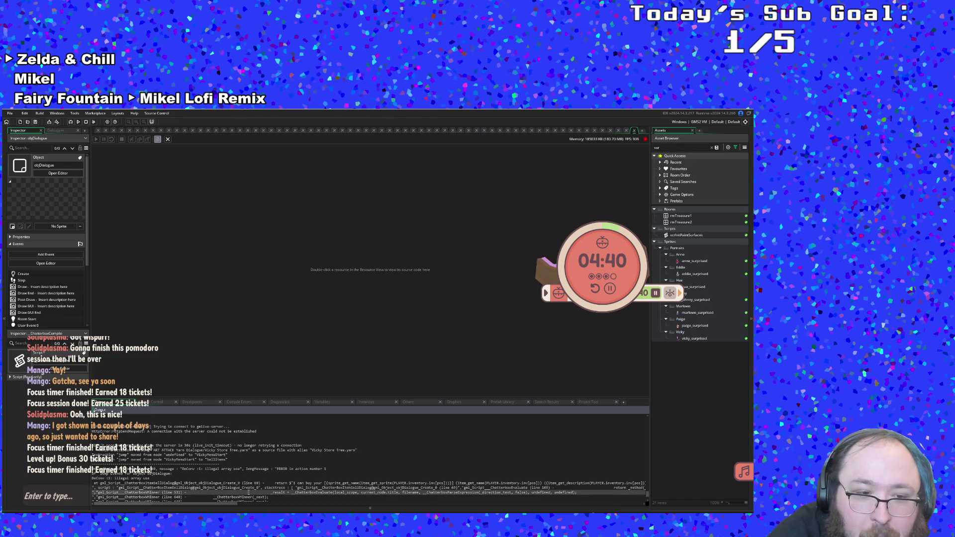
{"action": "left_click", "coordinate": [243, 488]}
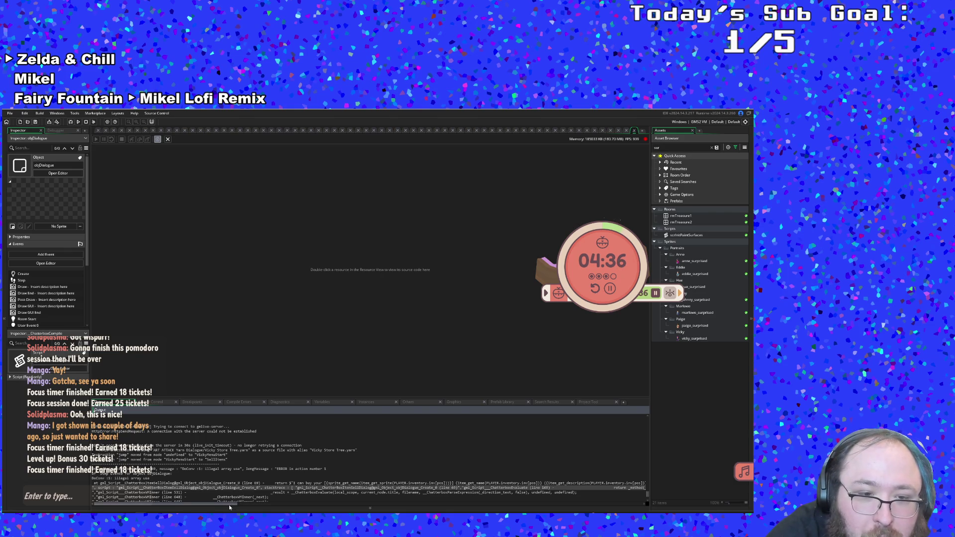
{"action": "left_click_drag", "start_coordinate": [229, 505], "coordinate": [245, 505]}
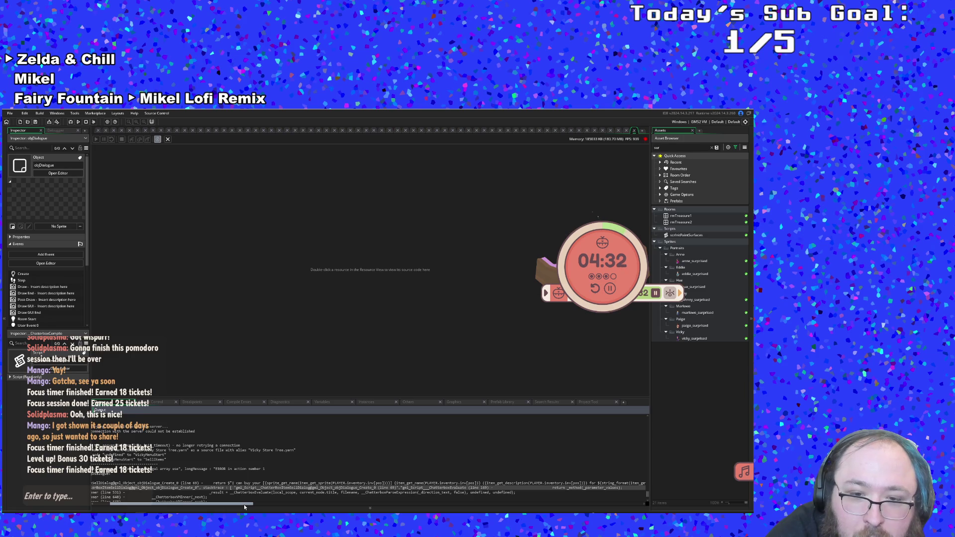
{"action": "left_click_drag", "start_coordinate": [244, 505], "coordinate": [265, 507]}
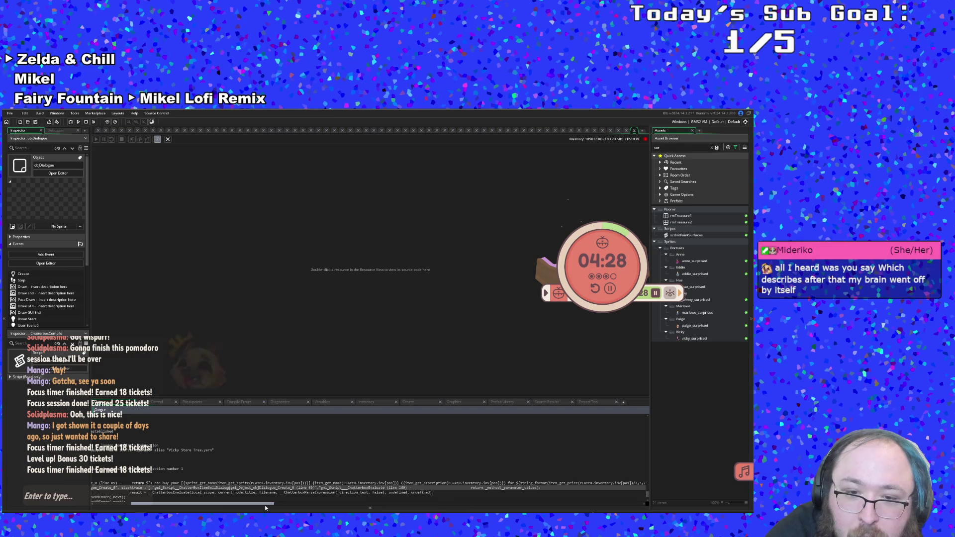
{"action": "left_click_drag", "start_coordinate": [265, 506], "coordinate": [273, 507]}
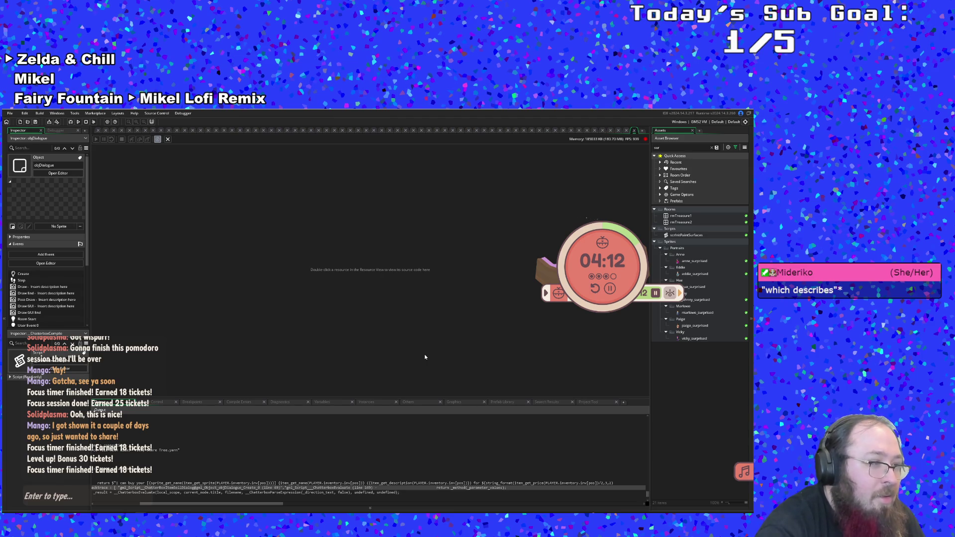
{"action": "key", "text": "ctrl+t"}
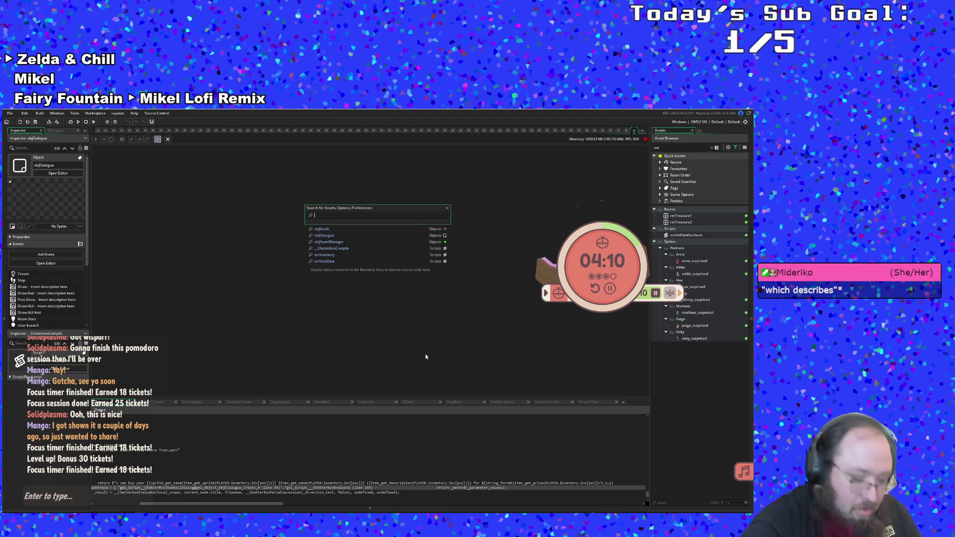
Search objdia to open objDialogue's Create event and locate the item_get_name sell line 69.
{"action": "type", "text": "obj"}
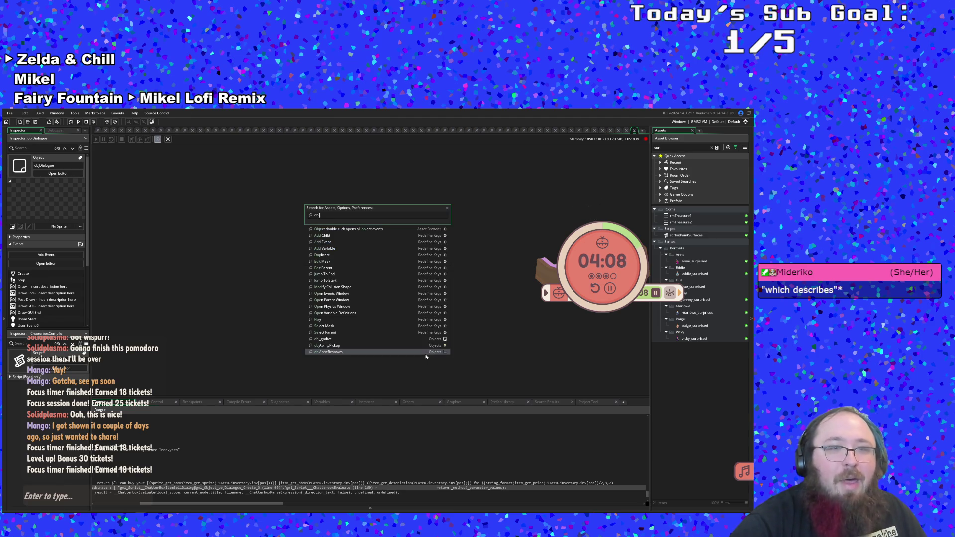
{"action": "type", "text": "d"}
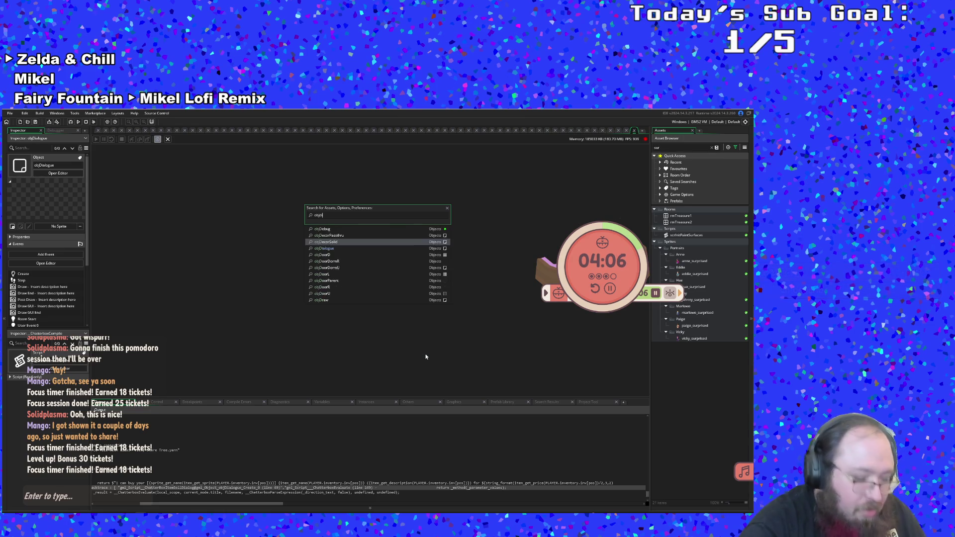
{"action": "type", "text": "ia"}
{"action": "key", "text": "Return"}
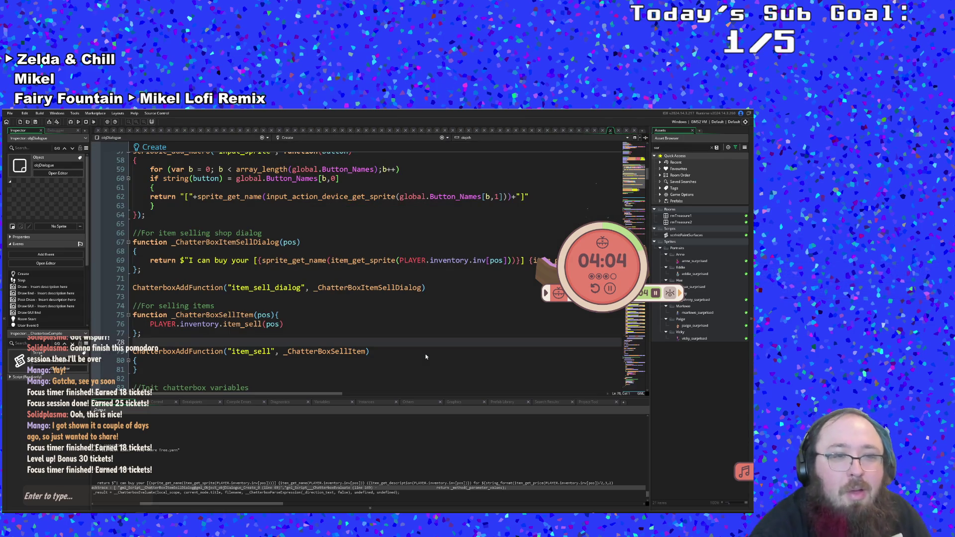
{"action": "scroll", "coordinate": [425, 357], "scroll_direction": "up", "scroll_amount": 4}
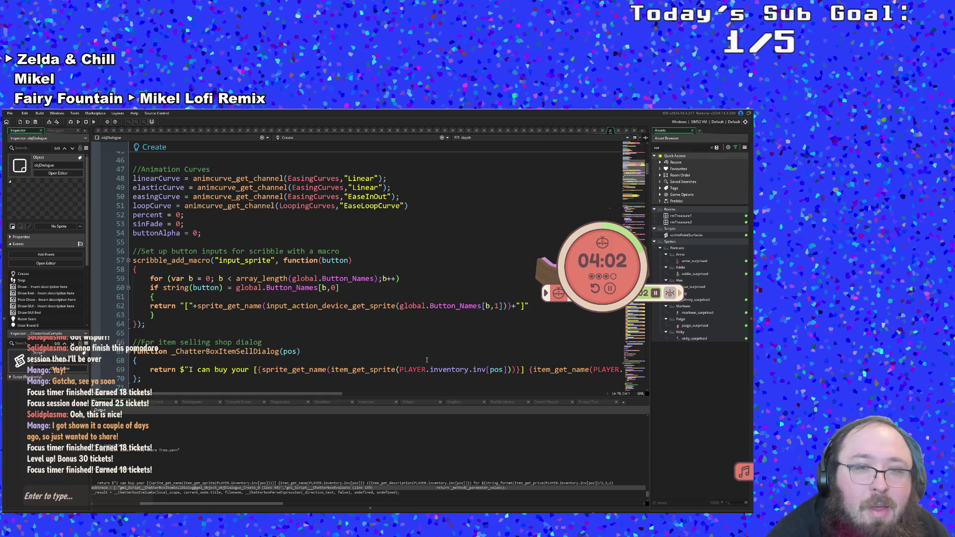
{"action": "scroll", "coordinate": [426, 360], "scroll_direction": "down", "scroll_amount": 2}
{"action": "left_click", "coordinate": [427, 360]}
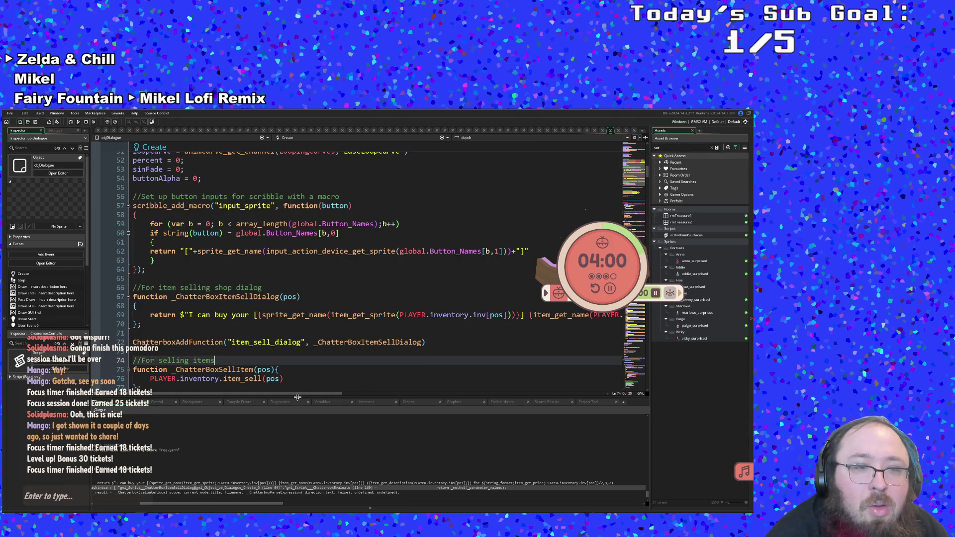
{"action": "left_click_drag", "start_coordinate": [301, 394], "coordinate": [398, 396]}
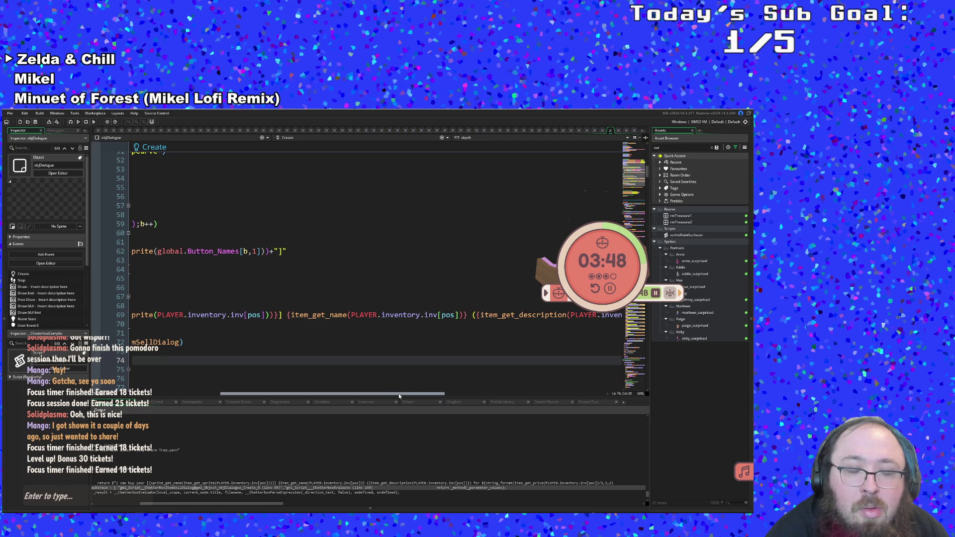
{"action": "left_click_drag", "start_coordinate": [399, 395], "coordinate": [418, 390]}
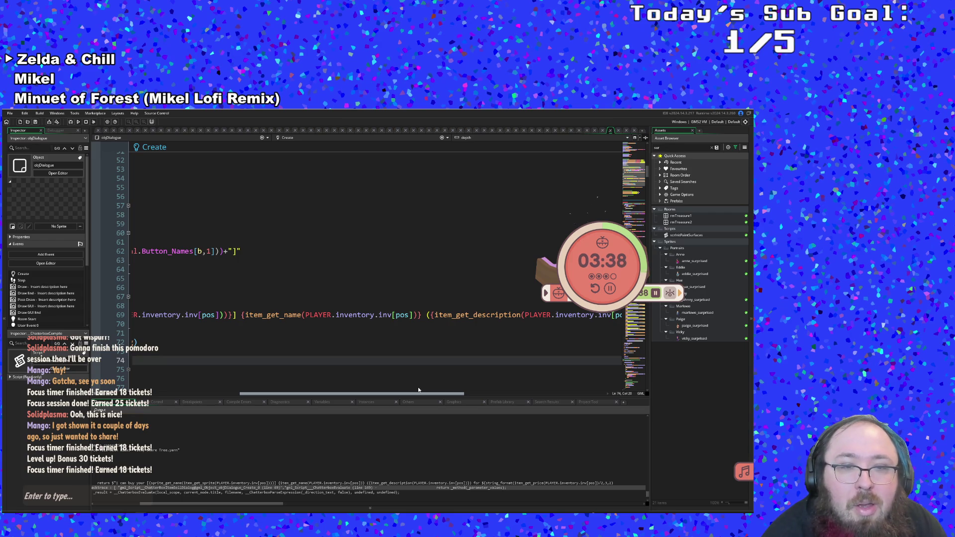
{"action": "left_click", "coordinate": [279, 315]}
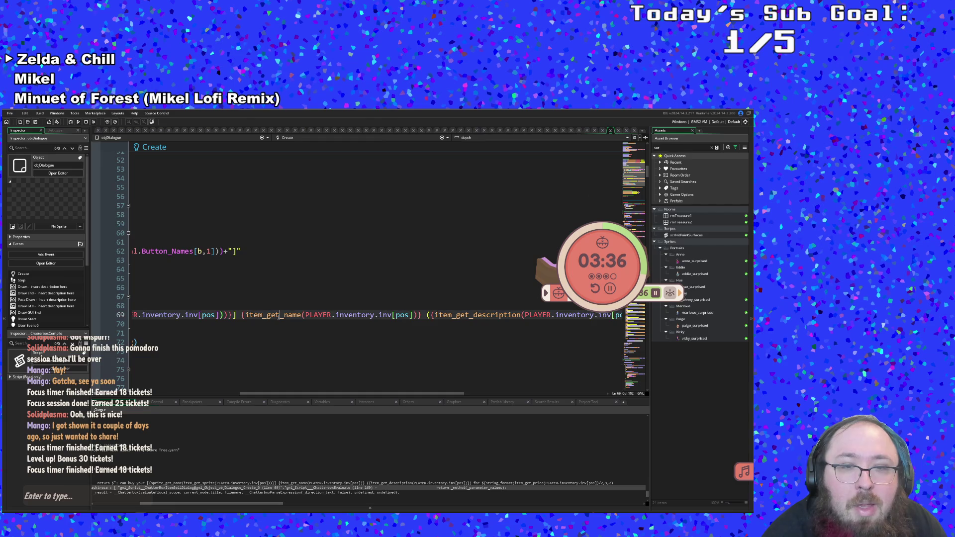
Inspect the item_get_name and item_get_sprite definitions in scrItem, then close that tab.
{"action": "key", "text": "F12"}
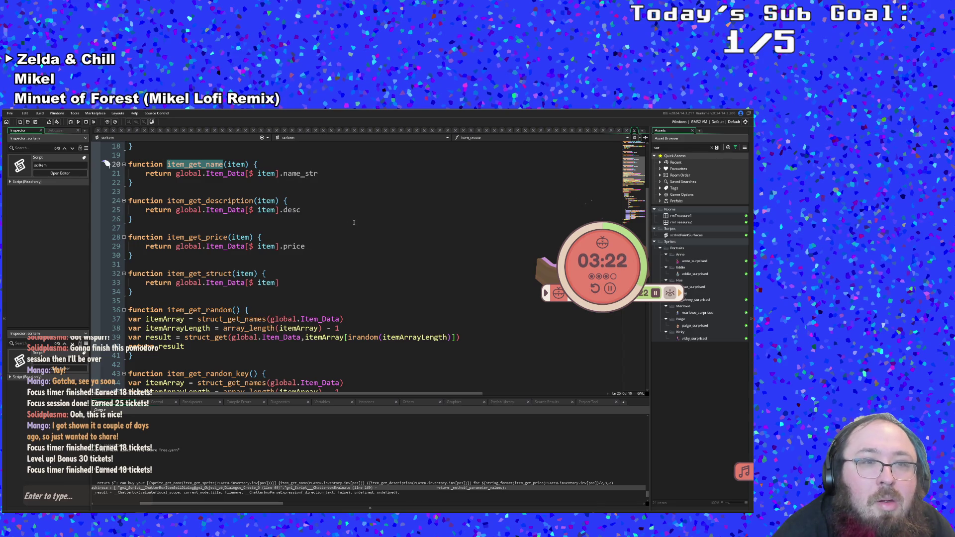
{"action": "scroll", "coordinate": [348, 224], "scroll_direction": "up", "scroll_amount": 2}
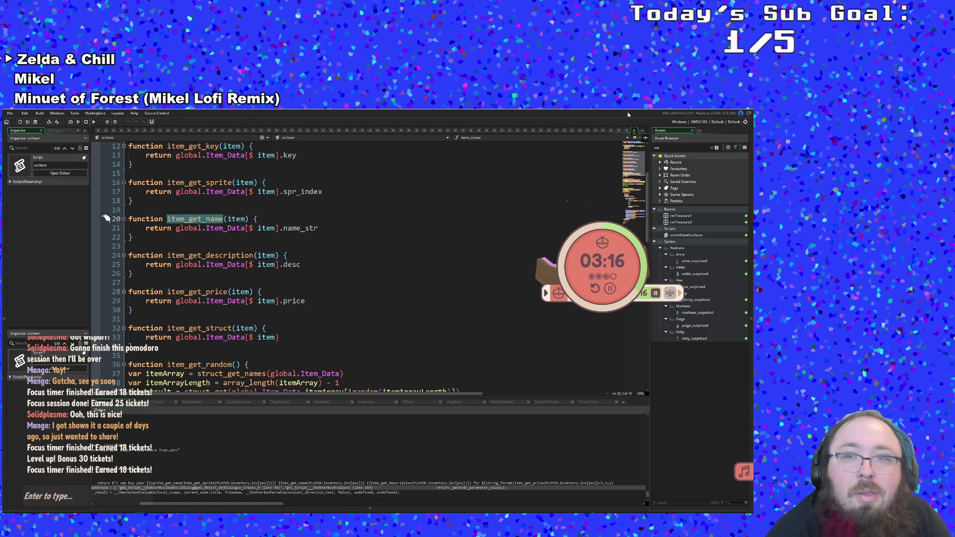
{"action": "left_click", "coordinate": [635, 131]}
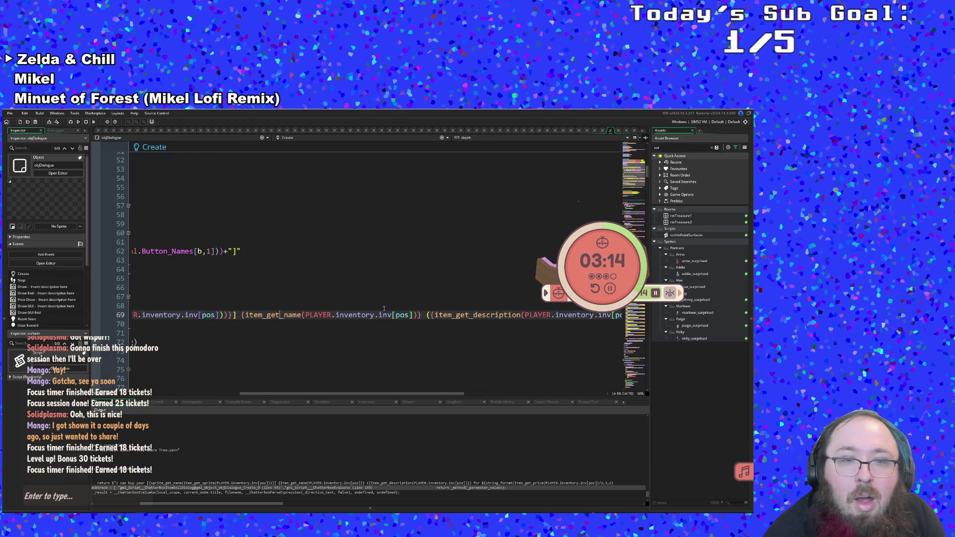
{"action": "key", "text": "Up"}
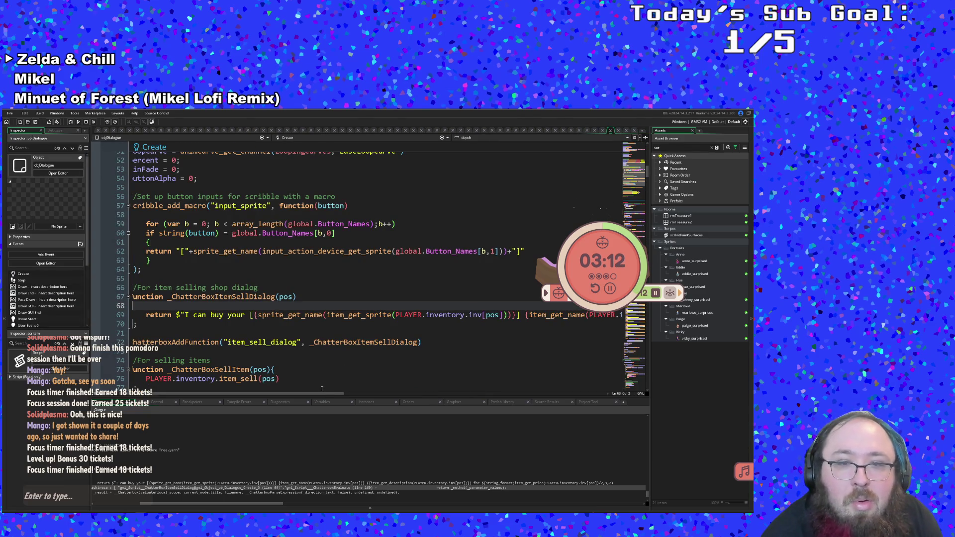
{"action": "middle_click", "coordinate": [381, 315]}
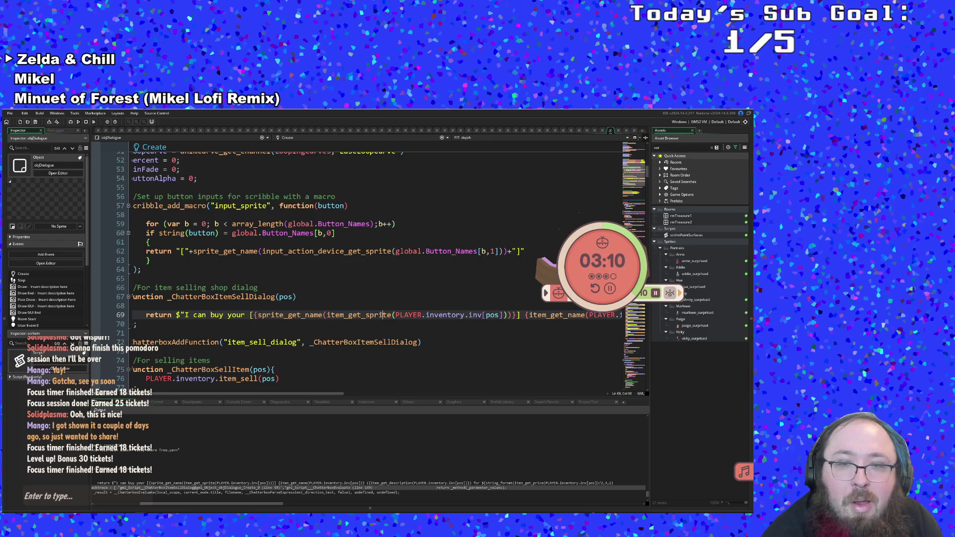
{"action": "left_click", "coordinate": [353, 264]}
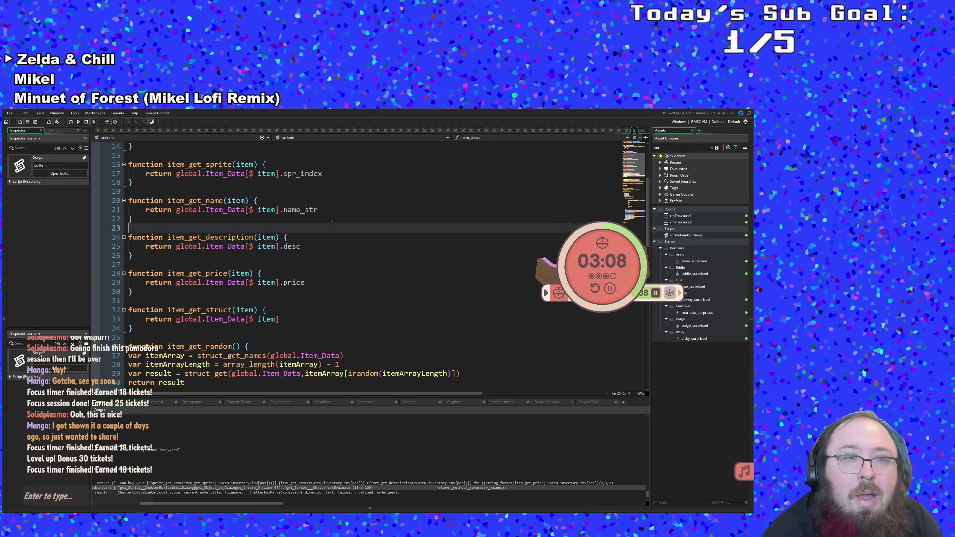
{"action": "left_click", "coordinate": [327, 203]}
{"action": "left_click", "coordinate": [642, 130]}
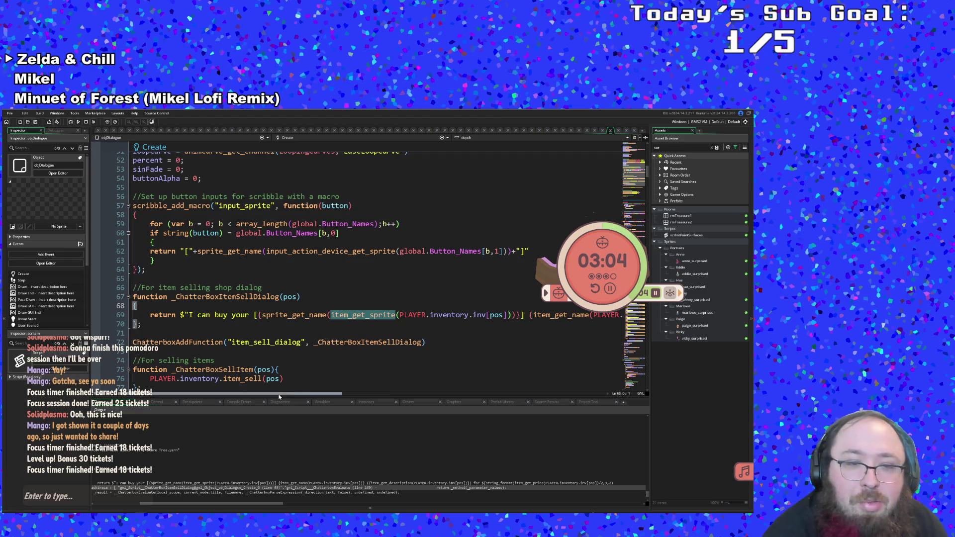
Jump from inv on line 69 to its definition in the scrInventory script.
{"action": "scroll", "coordinate": [350, 329], "scroll_direction": "right", "scroll_amount": 5}
{"action": "left_click", "coordinate": [353, 317]}
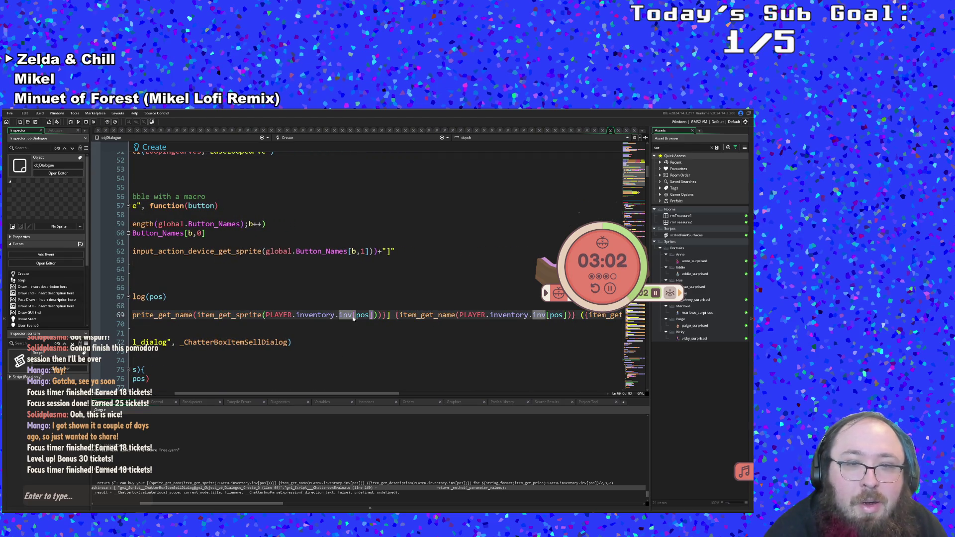
{"action": "key", "text": "Left"}
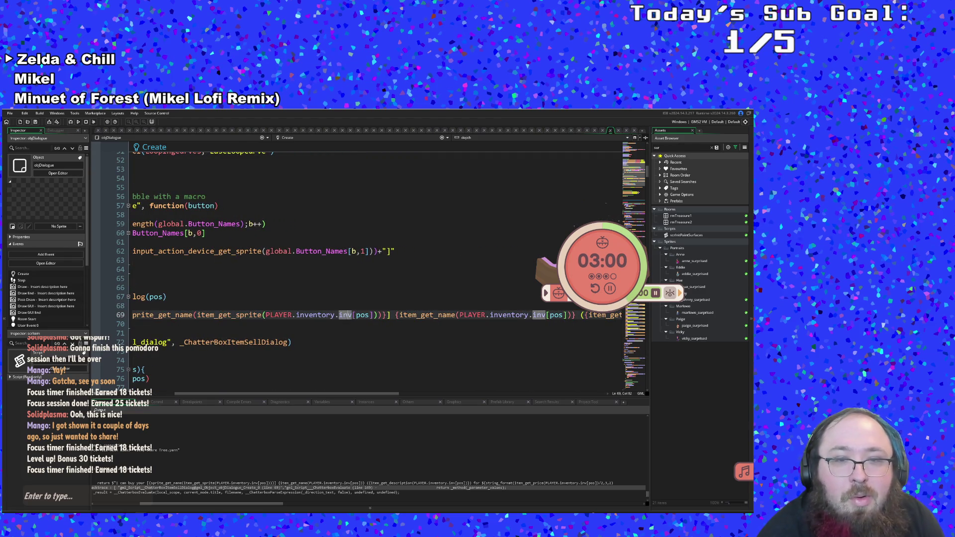
{"action": "middle_click", "coordinate": [347, 315]}
{"action": "left_click", "coordinate": [344, 312]}
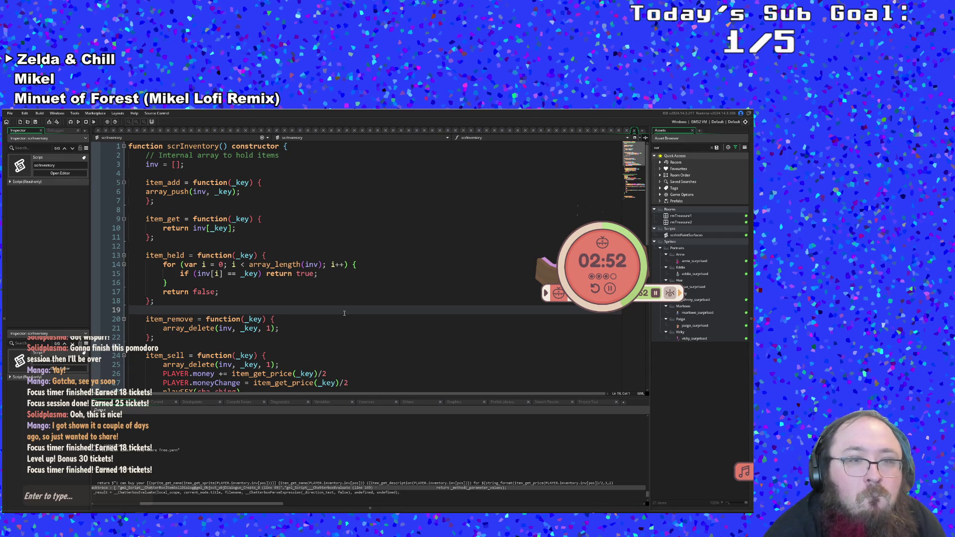
Read through scrInventory's inv array and item functions, then switch back to objDialogue's Create event.
{"action": "scroll", "coordinate": [345, 313], "scroll_direction": "down", "scroll_amount": 13}
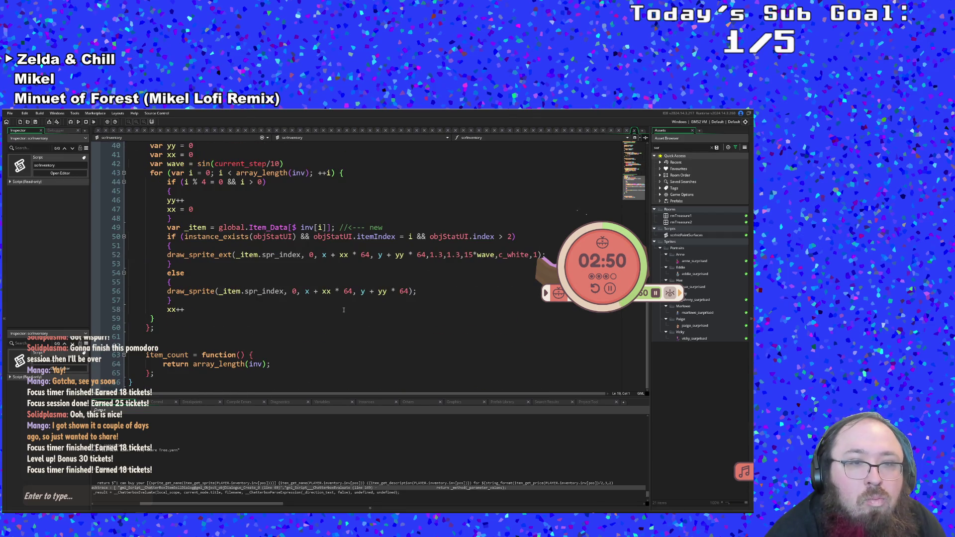
{"action": "scroll", "coordinate": [343, 310], "scroll_direction": "up", "scroll_amount": 4}
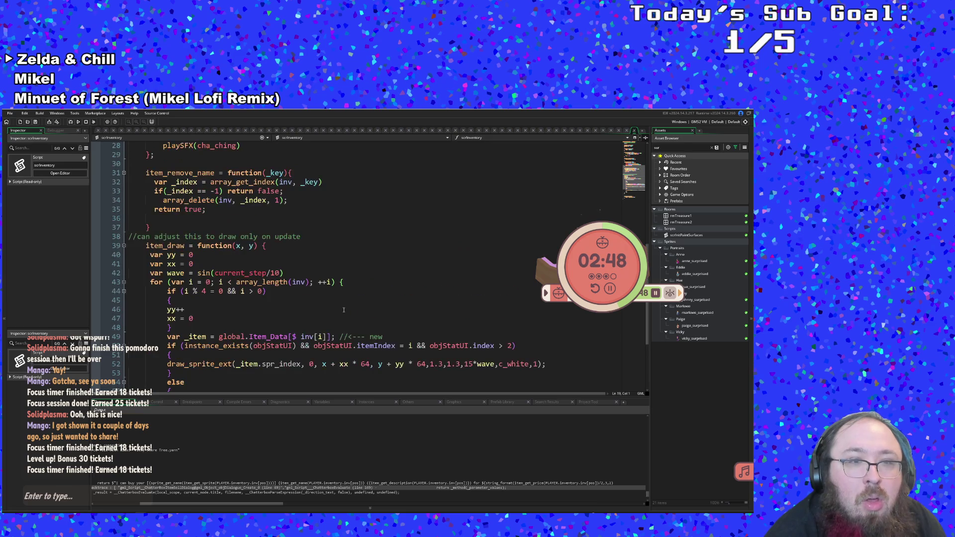
{"action": "scroll", "coordinate": [343, 310], "scroll_direction": "up", "scroll_amount": 8}
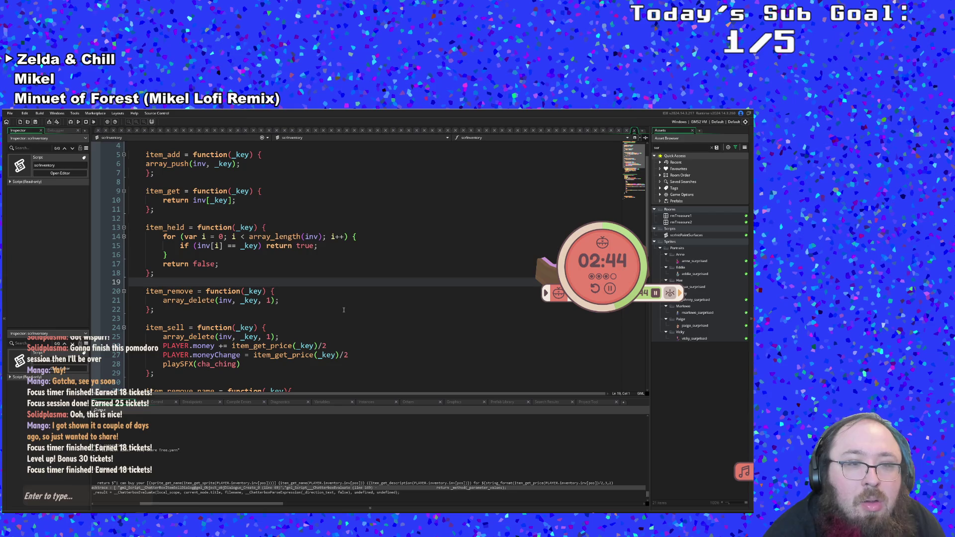
{"action": "scroll", "coordinate": [343, 310], "scroll_direction": "up", "scroll_amount": 1}
{"action": "scroll", "coordinate": [343, 310], "scroll_direction": "down", "scroll_amount": 2}
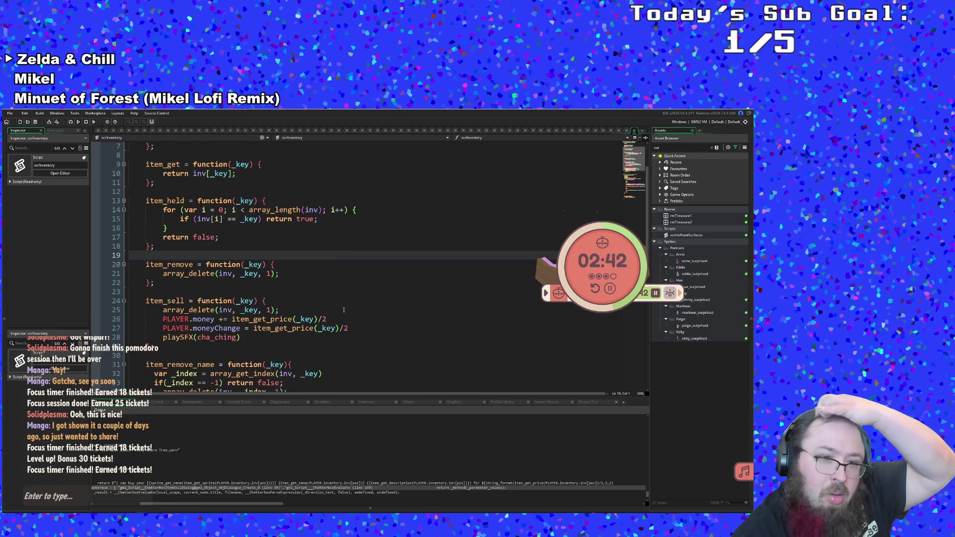
{"action": "scroll", "coordinate": [343, 309], "scroll_direction": "up", "scroll_amount": 2}
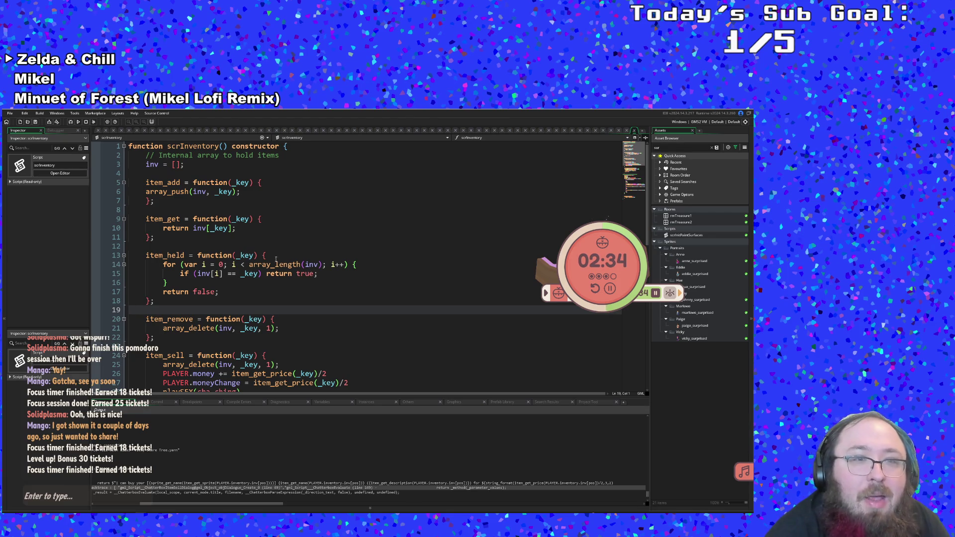
{"action": "left_click", "coordinate": [205, 202]}
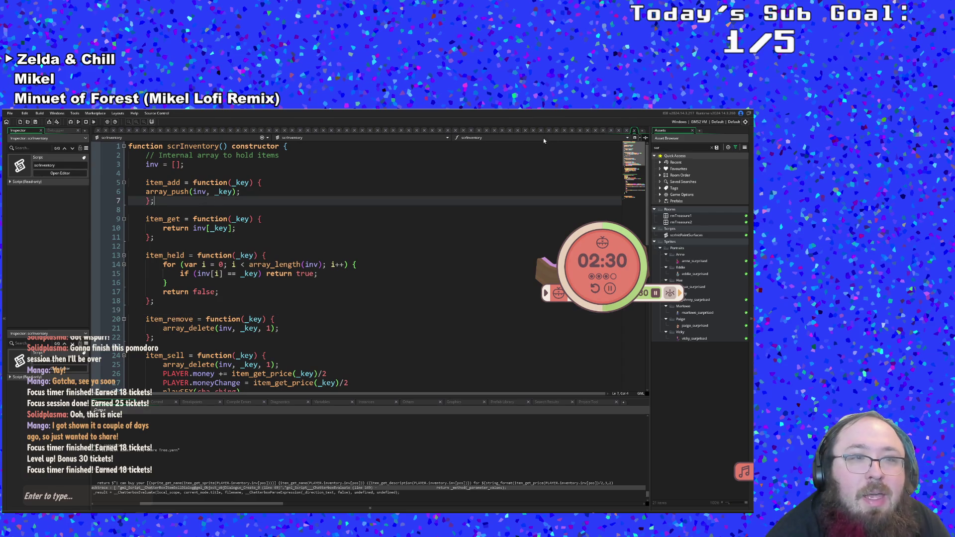
{"action": "left_click", "coordinate": [636, 131]}
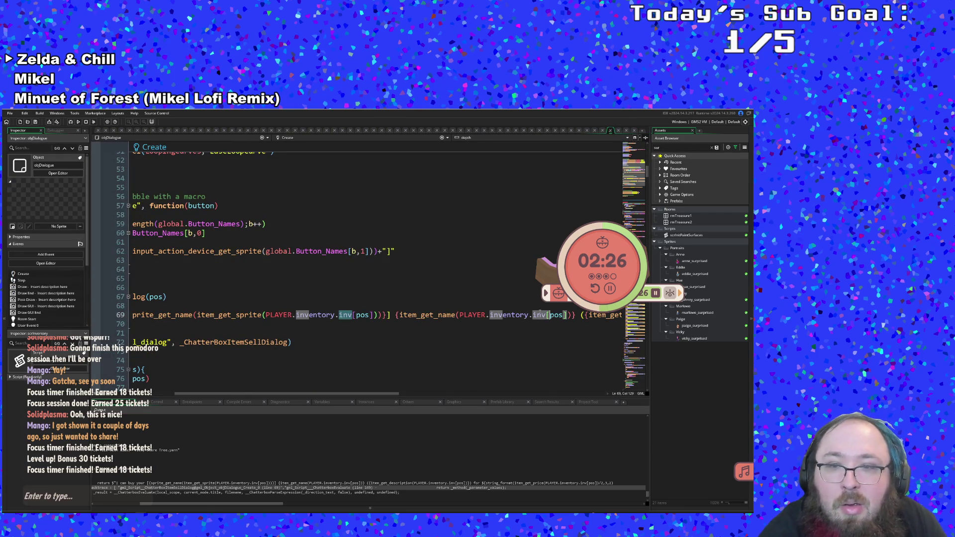
Select inventory.inv on line 69 and jump into the scrItem script.
{"action": "double_click", "coordinate": [528, 315]}
{"action": "double_click", "coordinate": [539, 315]}
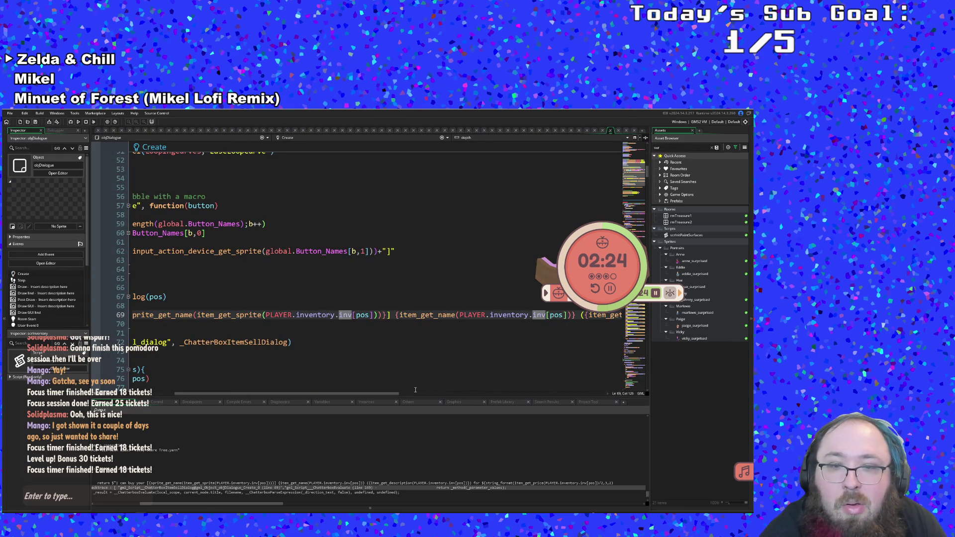
{"action": "scroll", "coordinate": [412, 390], "scroll_direction": "right", "scroll_amount": 3}
{"action": "left_click_drag", "start_coordinate": [410, 389], "coordinate": [417, 387]}
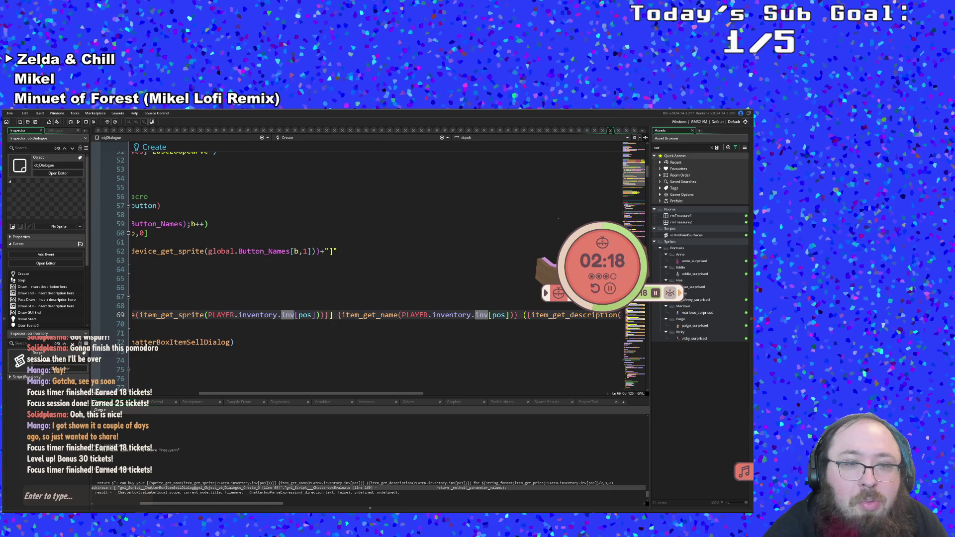
{"action": "middle_click", "coordinate": [572, 315]}
{"action": "left_click", "coordinate": [221, 301]}
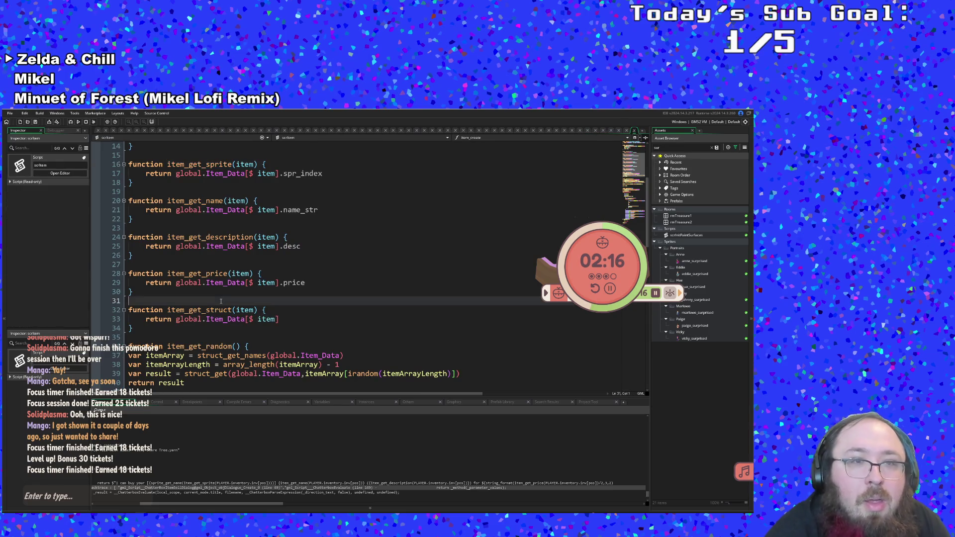
Confirm that scrItem's item_get_name returns the item's name_str field.
{"action": "left_click", "coordinate": [227, 246]}
{"action": "key", "text": "Up"}
{"action": "key", "text": "Up"}
{"action": "key", "text": "Up"}
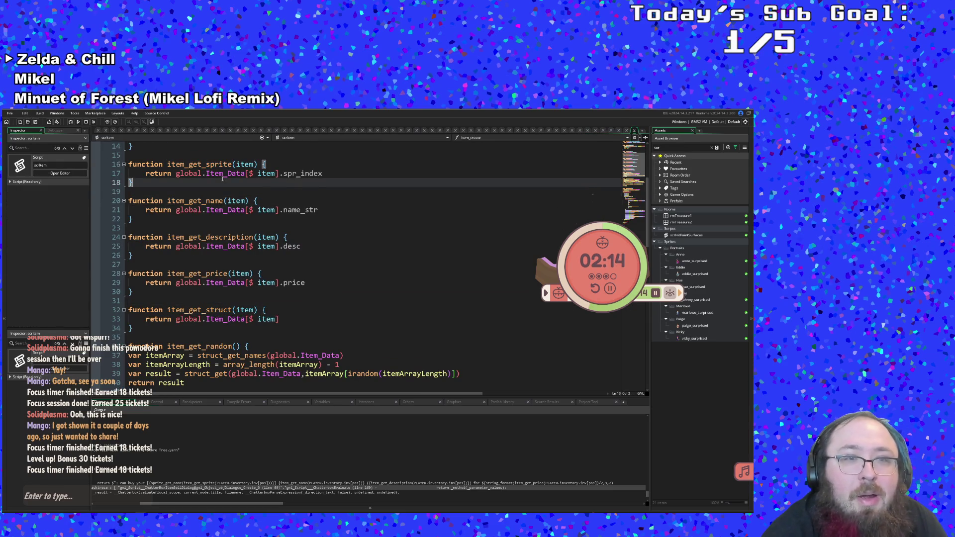
{"action": "scroll", "coordinate": [224, 201], "scroll_direction": "up", "scroll_amount": 2}
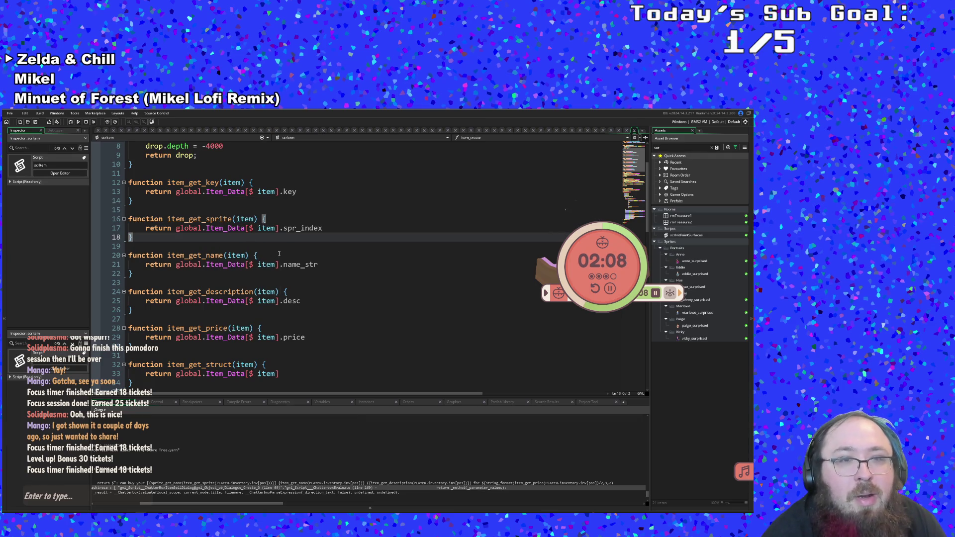
{"action": "key", "text": "Down"}
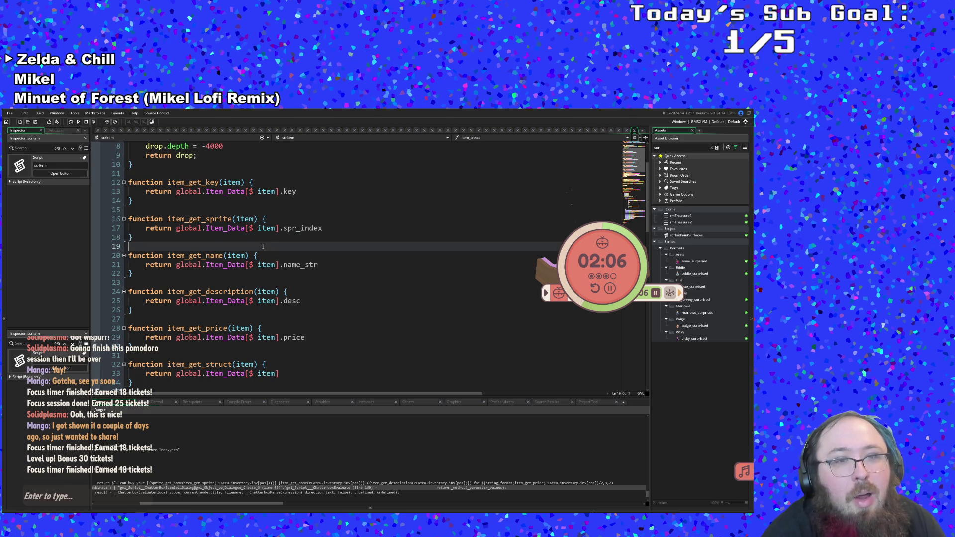
{"action": "key", "text": "Down"}
{"action": "key", "text": "End"}
{"action": "left_click", "coordinate": [253, 273]}
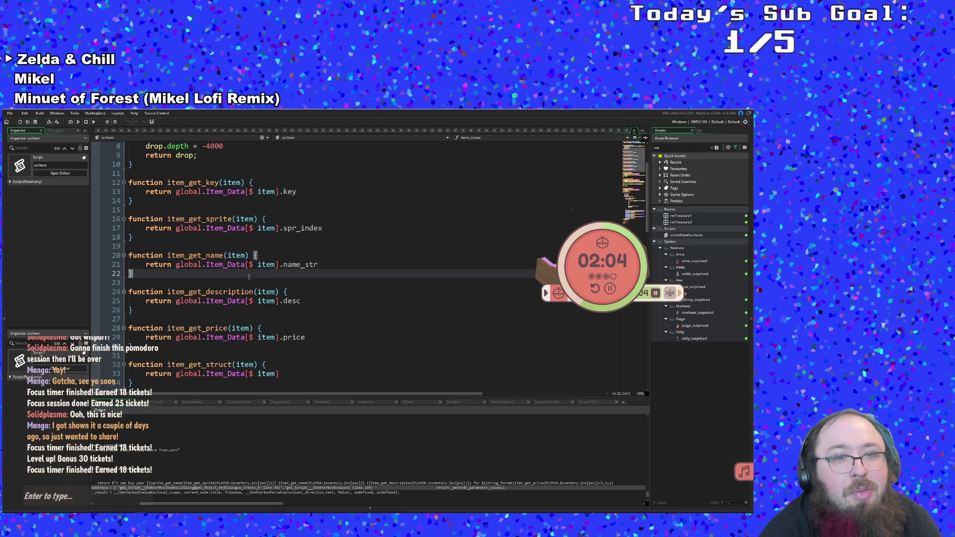
{"action": "double_click", "coordinate": [332, 264]}
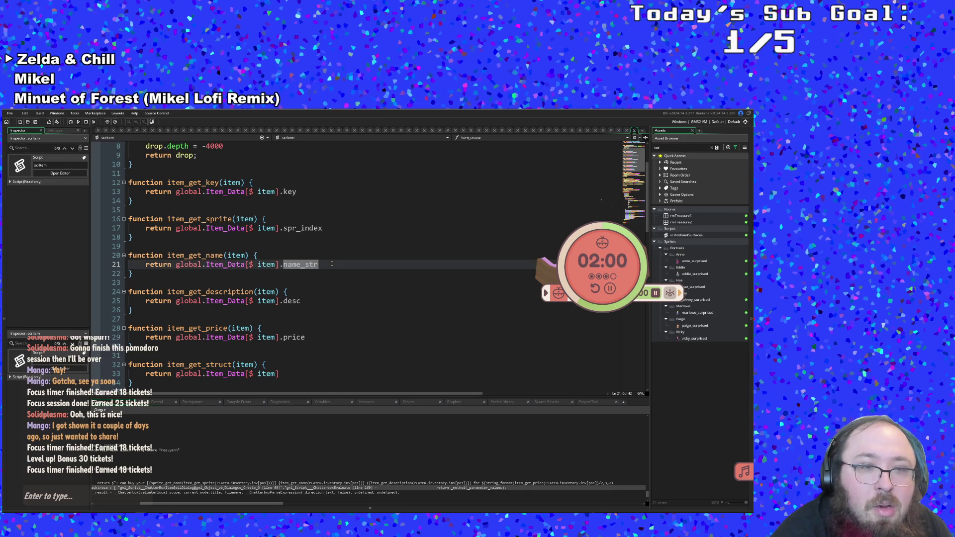
Close scrItem and jump from inv on line 69 to scrInventory.
{"action": "left_click", "coordinate": [634, 131]}
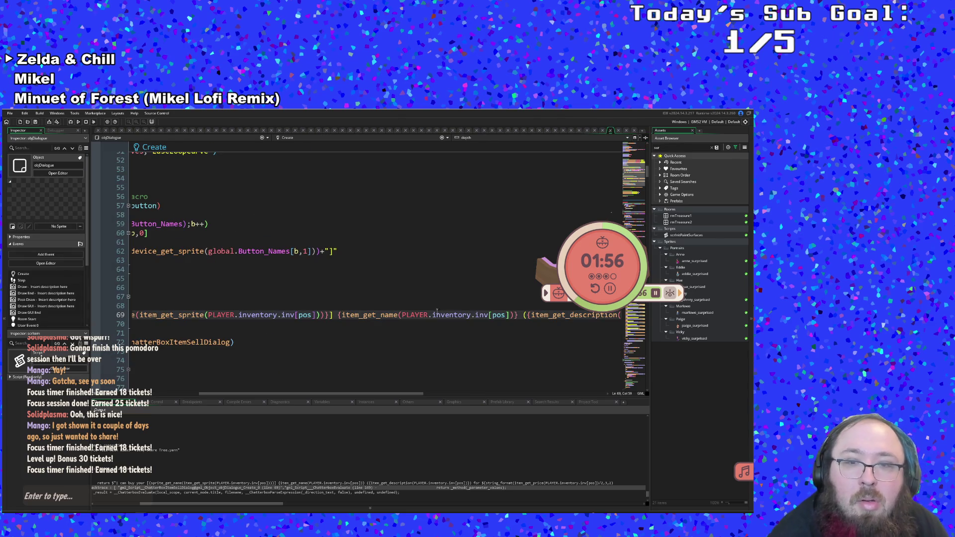
{"action": "left_click", "coordinate": [408, 314]}
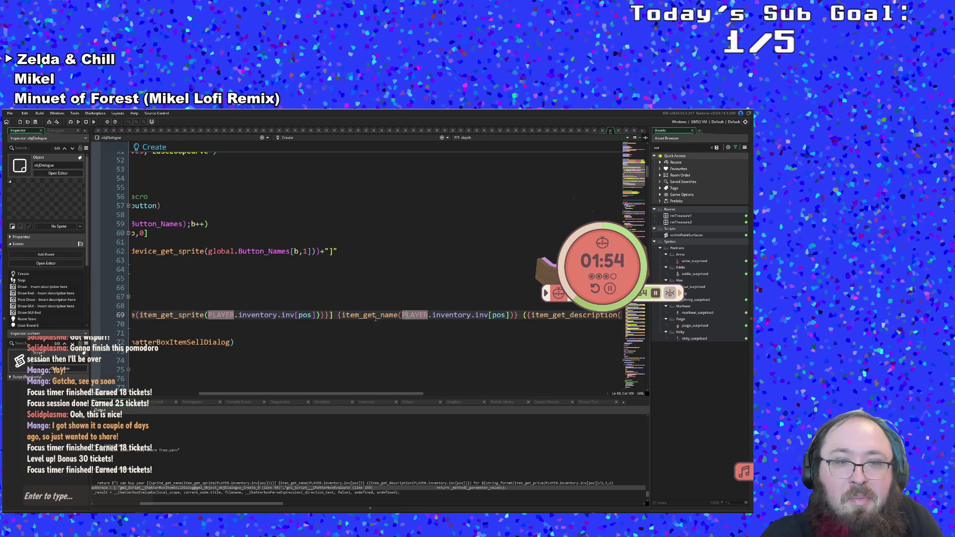
{"action": "left_click", "coordinate": [287, 315]}
{"action": "middle_click", "coordinate": [287, 315]}
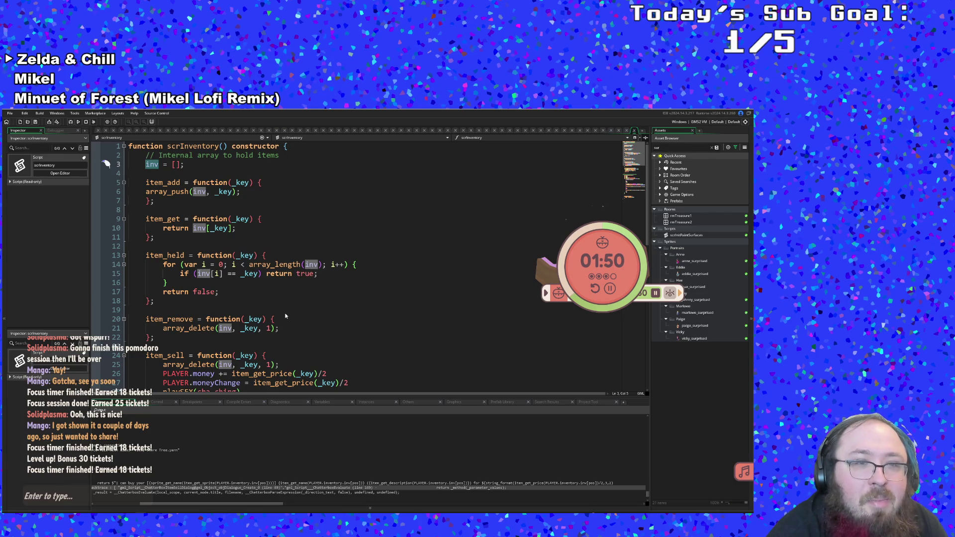
Scroll through scrInventory, then return to line 69 in objDialogue's Create event.
{"action": "scroll", "coordinate": [286, 316], "scroll_direction": "down", "scroll_amount": 4}
{"action": "scroll", "coordinate": [286, 316], "scroll_direction": "down", "scroll_amount": 4}
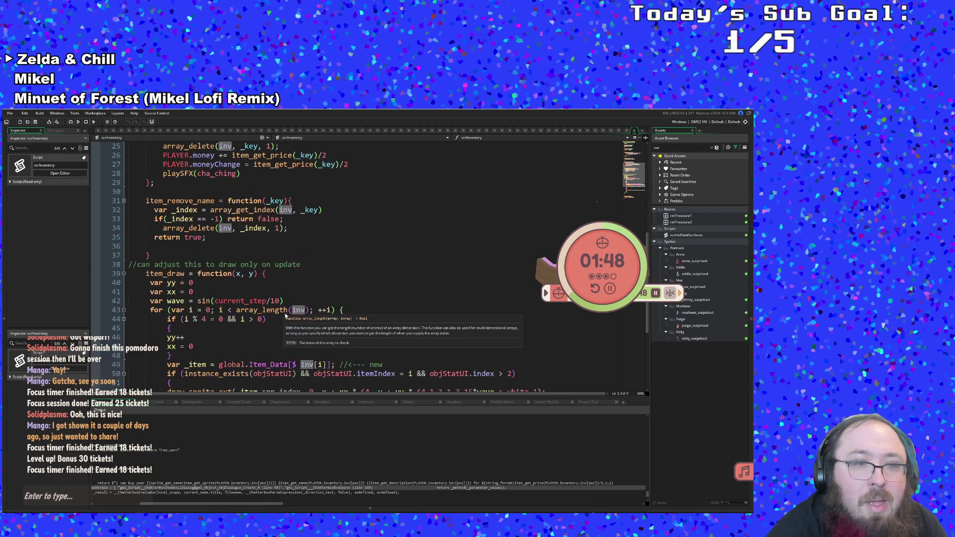
{"action": "scroll", "coordinate": [286, 316], "scroll_direction": "up", "scroll_amount": 8}
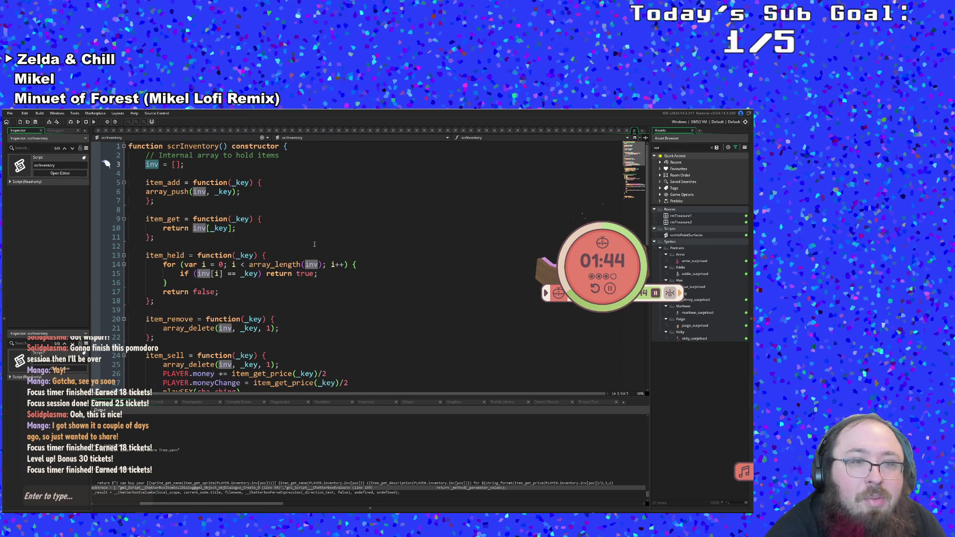
{"action": "left_click", "coordinate": [220, 240]}
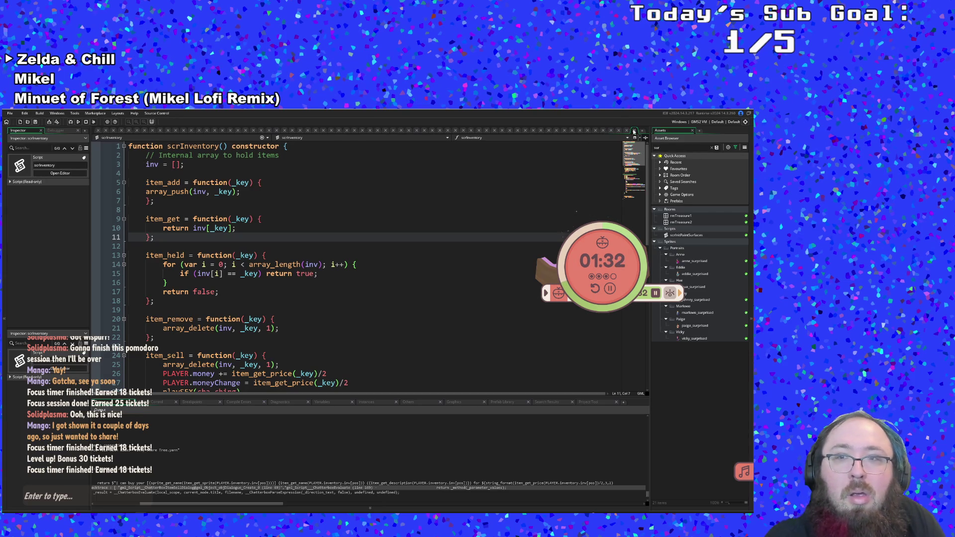
{"action": "left_click", "coordinate": [611, 130]}
{"action": "left_click", "coordinate": [377, 315]}
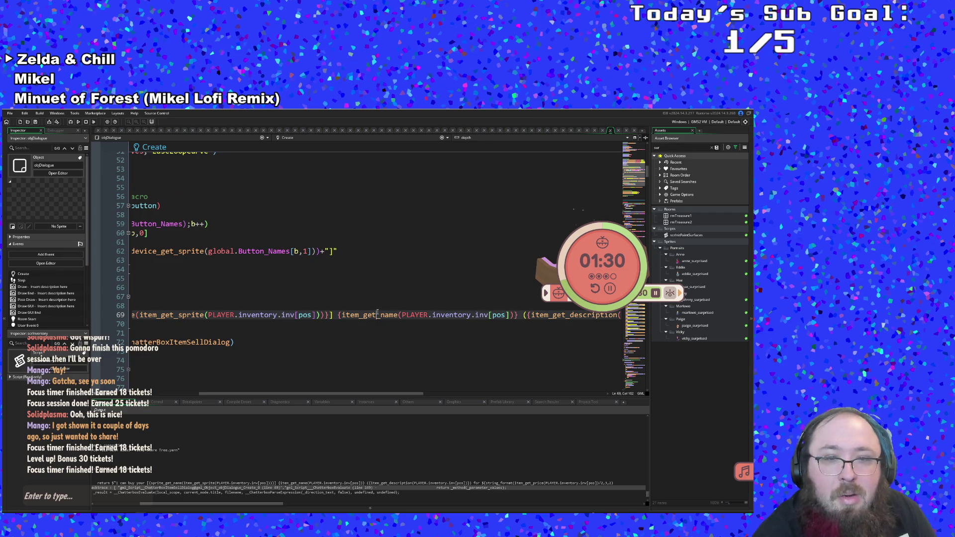
Replace the sprite's inv[pos] lookup with item_get(pos), correcting item_Get to item_get.
{"action": "left_click", "coordinate": [295, 315]}
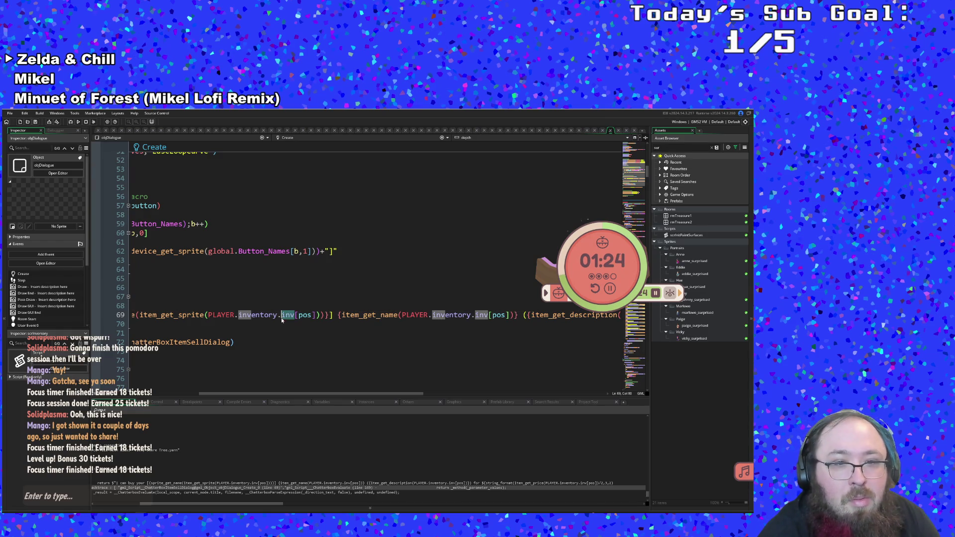
{"action": "type", "text": "item"}
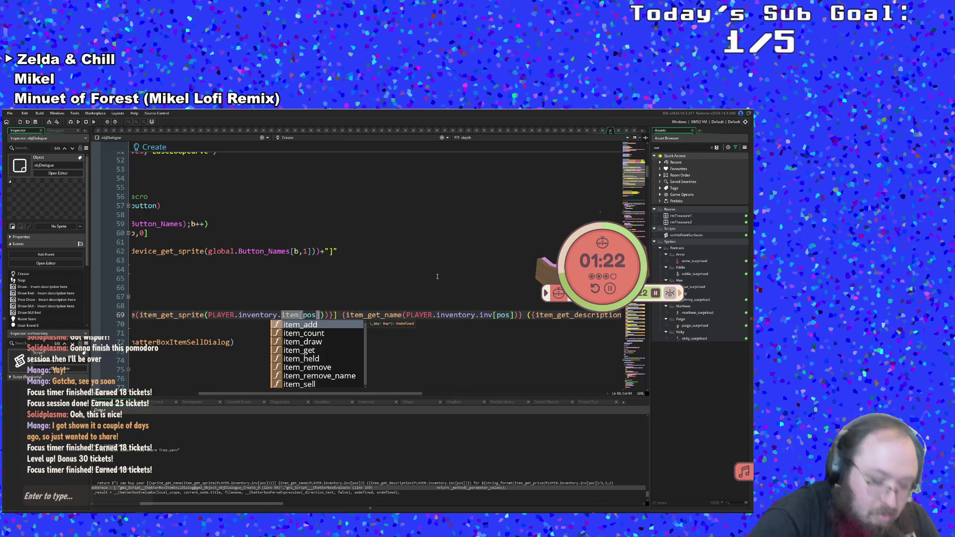
{"action": "type", "text": "_Get"}
{"action": "key", "text": "BackSpace"}
{"action": "key", "text": "BackSpace"}
{"action": "key", "text": "BackSpace"}
{"action": "type", "text": "(pos"}
{"action": "key", "text": "BackSpace"}
{"action": "key", "text": "Left"}
{"action": "key", "text": "Left"}
{"action": "key", "text": "Left"}
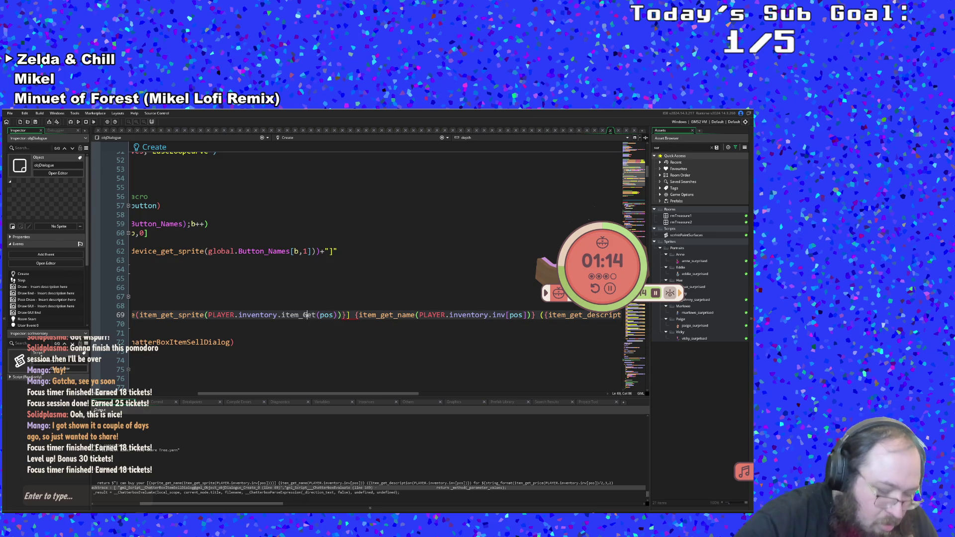
{"action": "key", "text": "BackSpace"}
{"action": "type", "text": "g"}
Check which brackets close the item_get(pos) sprite lookup on line 69.
{"action": "mouse_move", "coordinate": [281, 318]}
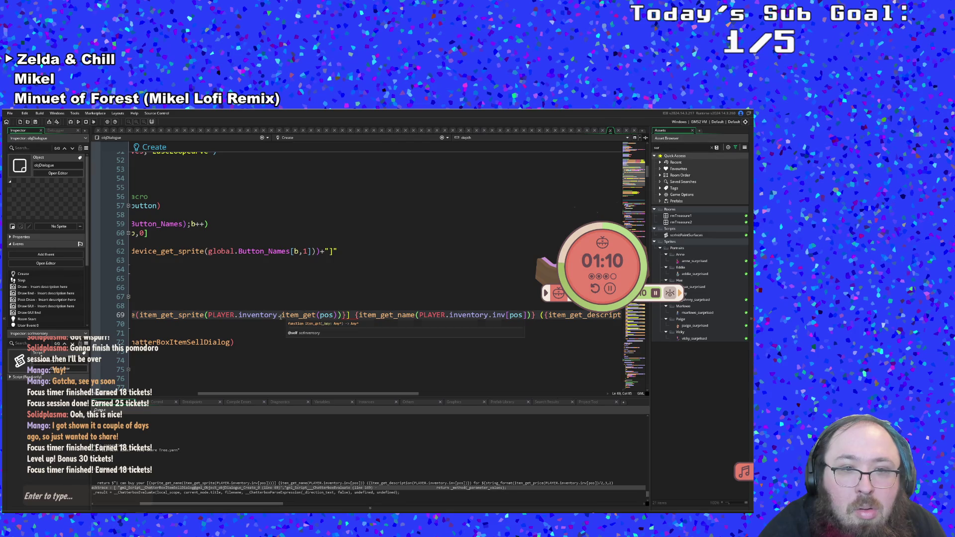
{"action": "left_click_drag", "start_coordinate": [280, 317], "coordinate": [521, 316]}
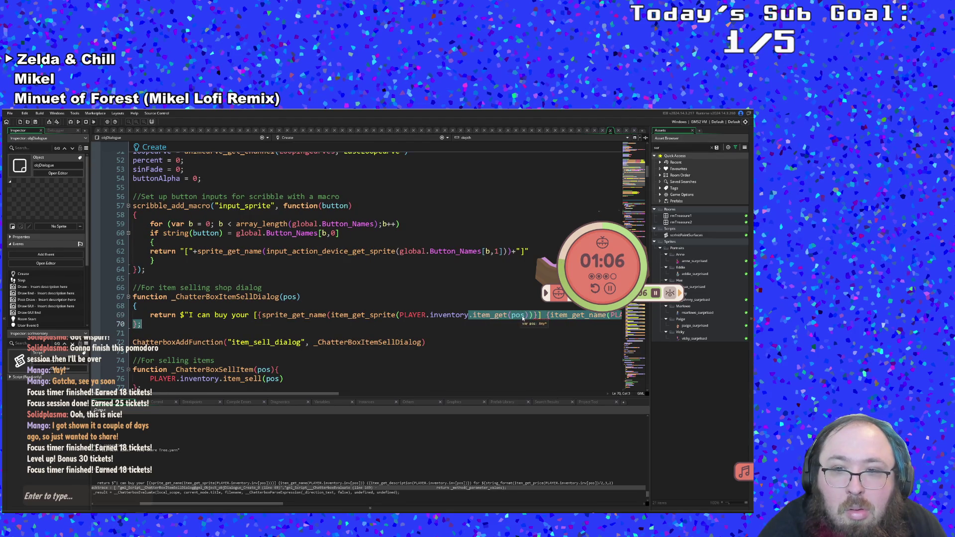
{"action": "left_click", "coordinate": [521, 316]}
{"action": "left_click", "coordinate": [535, 318]}
{"action": "left_click", "coordinate": [531, 317]}
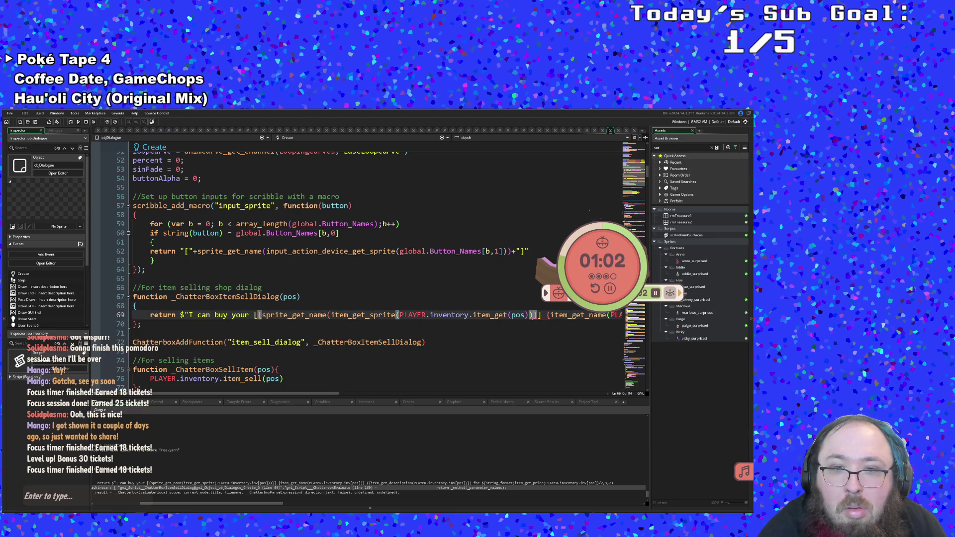
{"action": "left_click_drag", "start_coordinate": [530, 316], "coordinate": [469, 317]}
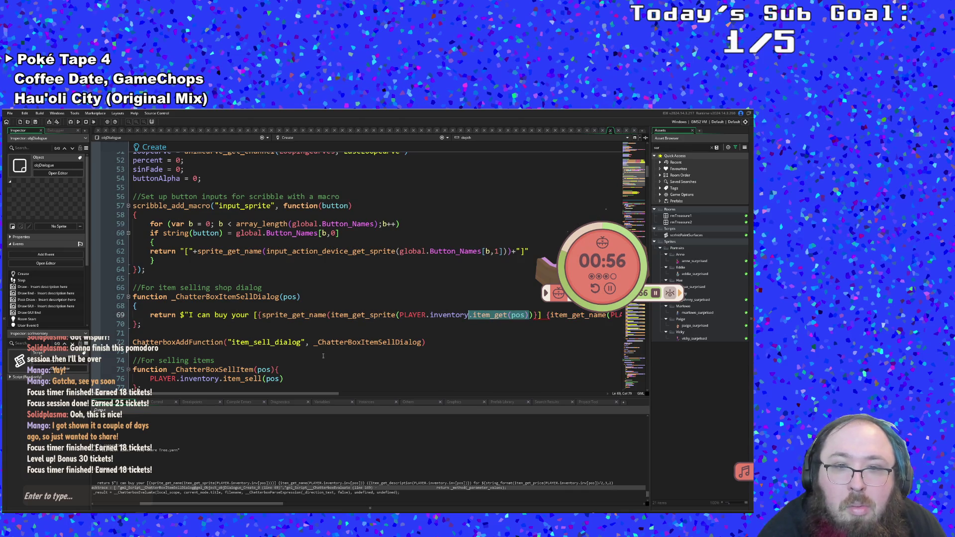
{"action": "left_click", "coordinate": [533, 315]}
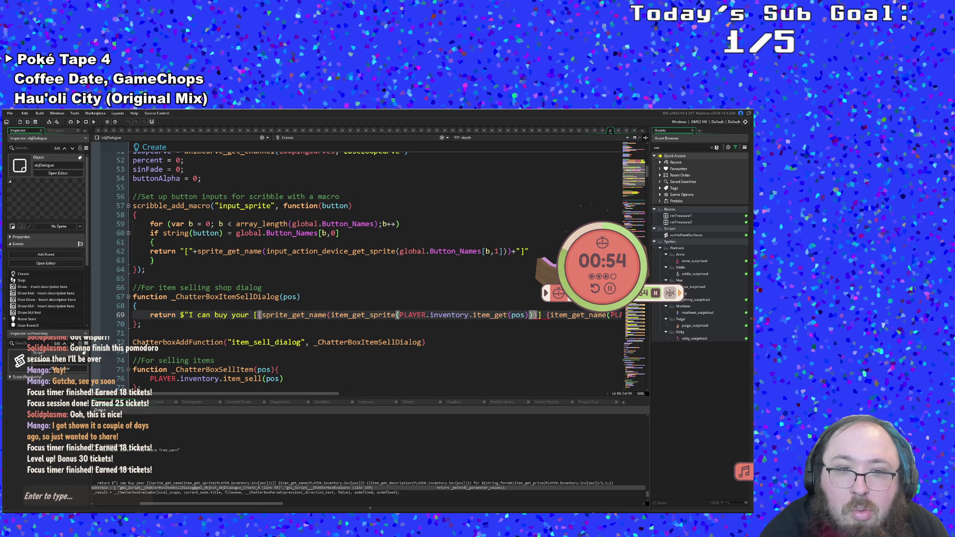
{"action": "key", "text": "Right"}
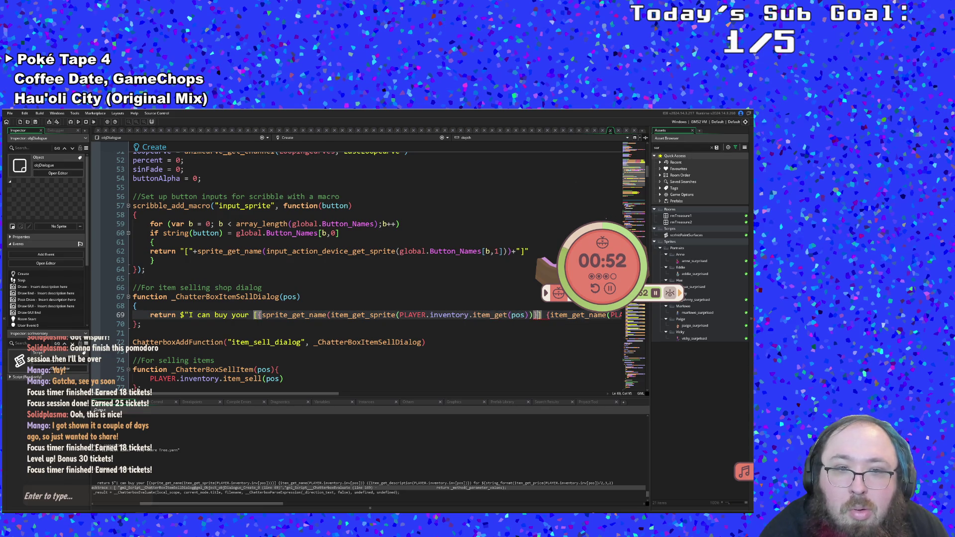
{"action": "scroll", "coordinate": [311, 392], "scroll_direction": "right", "scroll_amount": 5}
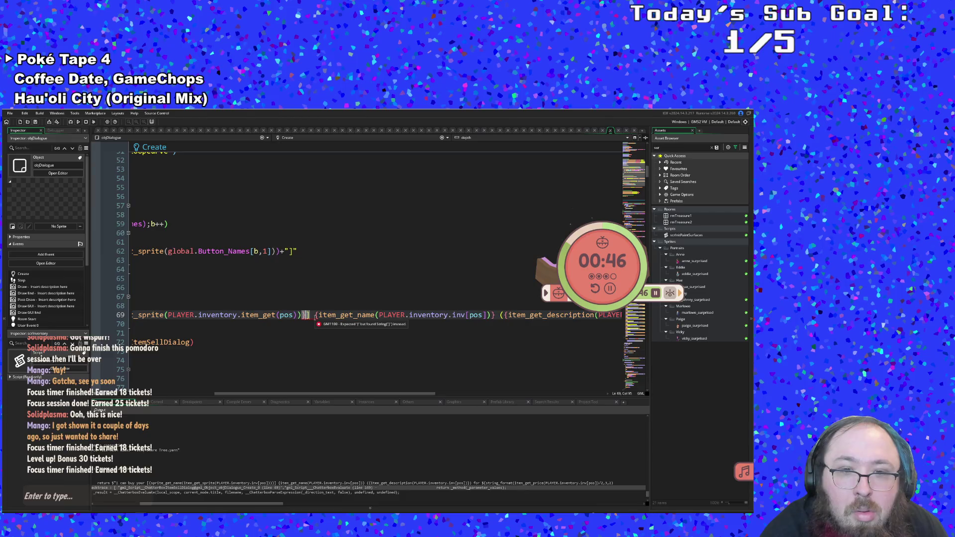
Change the stray square bracket to a curly brace and add a closing parenthesis after item_get(pos).
{"action": "type", "text": "}"}
{"action": "left_click_drag", "start_coordinate": [299, 392], "coordinate": [263, 384]}
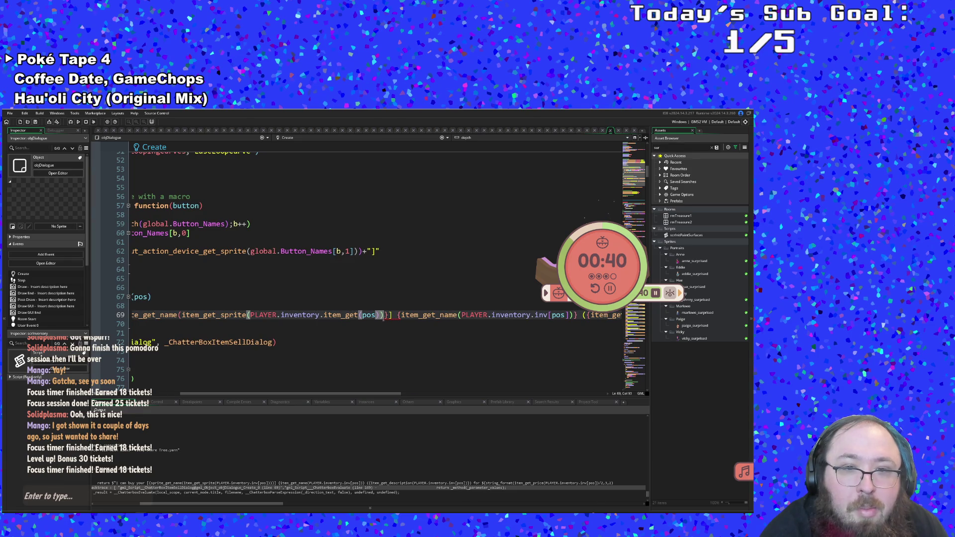
{"action": "type", "text": ")"}
{"action": "key", "text": "Right"}
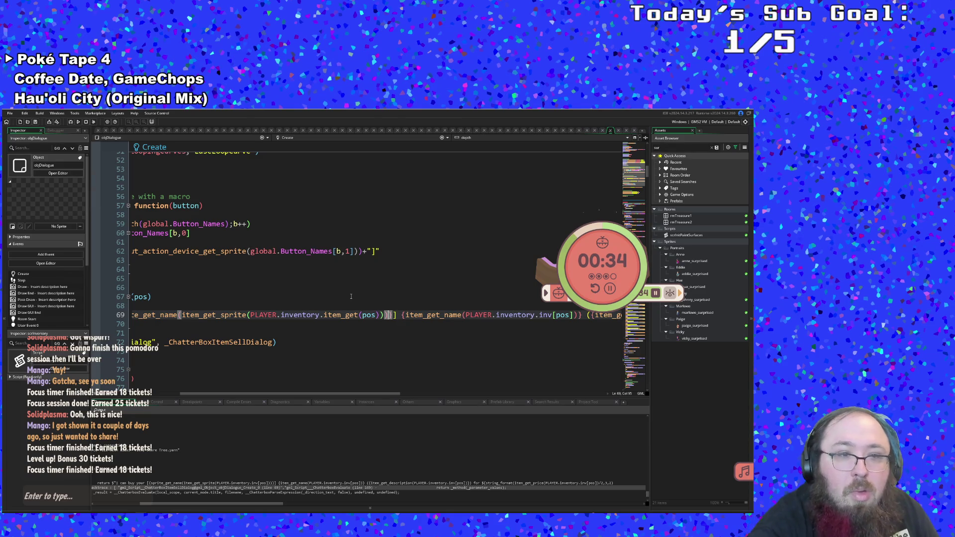
{"action": "left_click_drag", "start_coordinate": [351, 394], "coordinate": [326, 395]}
{"action": "scroll", "coordinate": [304, 328], "scroll_direction": "right", "scroll_amount": 5}
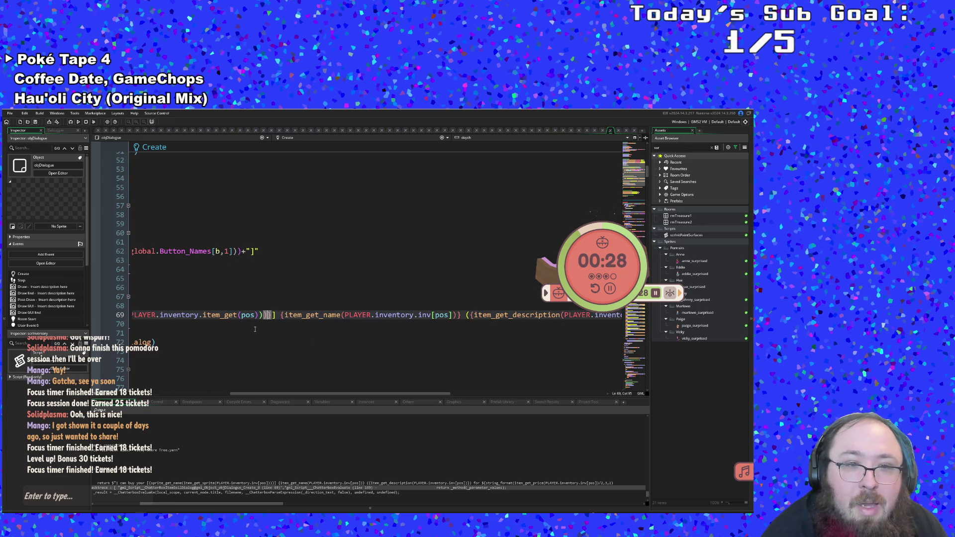
Review the bracket matching around the sprite lookup on line 69.
{"action": "mouse_move", "coordinate": [272, 315]}
{"action": "left_mouse_down"}
{"action": "mouse_move", "coordinate": [200, 317]}
{"action": "mouse_move", "coordinate": [246, 315]}
{"action": "left_mouse_up"}
{"action": "double_click", "coordinate": [167, 314]}
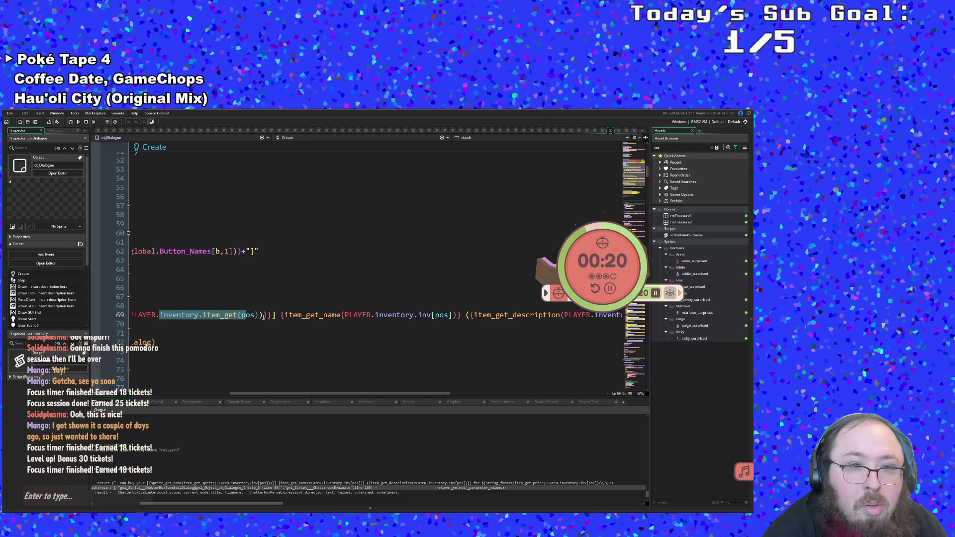
{"action": "left_click", "coordinate": [268, 315]}
{"action": "left_click_drag", "start_coordinate": [259, 395], "coordinate": [218, 394]}
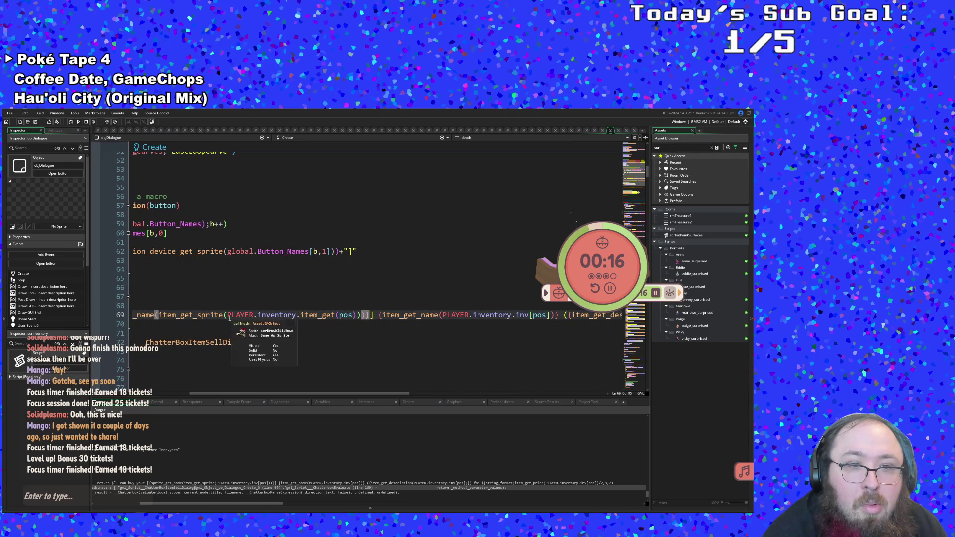
{"action": "scroll", "coordinate": [228, 336], "scroll_direction": "left", "scroll_amount": 3}
{"action": "mouse_move", "coordinate": [391, 315]}
{"action": "left_mouse_down"}
{"action": "mouse_move", "coordinate": [350, 315]}
{"action": "mouse_move", "coordinate": [620, 314]}
{"action": "mouse_move", "coordinate": [516, 315]}
{"action": "mouse_move", "coordinate": [532, 315]}
{"action": "left_mouse_up"}
{"action": "key", "text": "ctrl+c"}
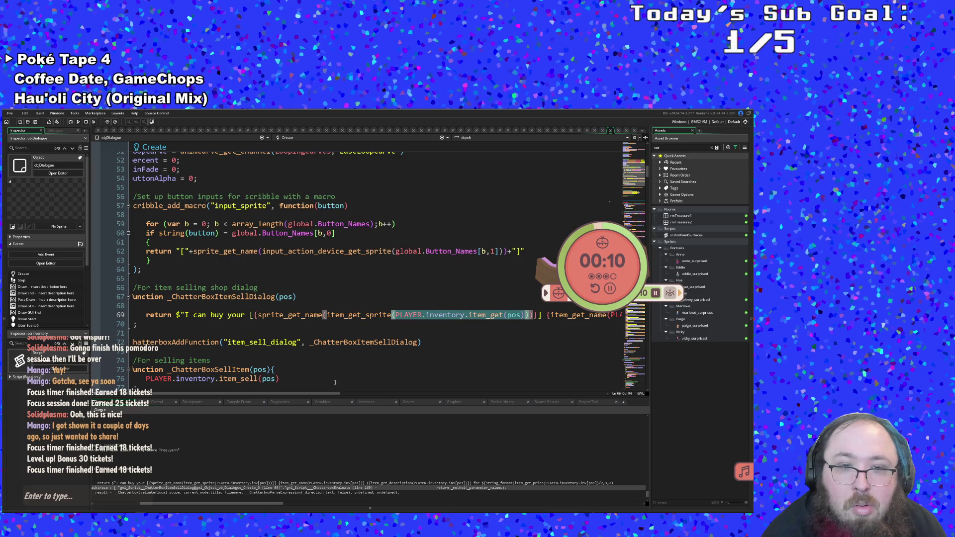
{"action": "left_click_drag", "start_coordinate": [321, 393], "coordinate": [460, 395]}
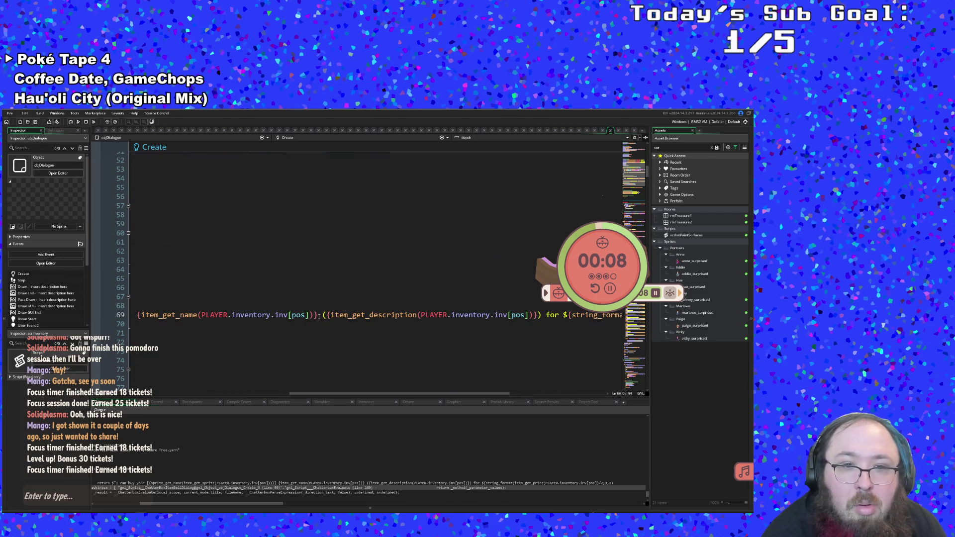
{"action": "mouse_move", "coordinate": [312, 315]}
{"action": "left_mouse_down"}
{"action": "mouse_move", "coordinate": [149, 316]}
{"action": "mouse_move", "coordinate": [543, 317]}
{"action": "left_mouse_up"}
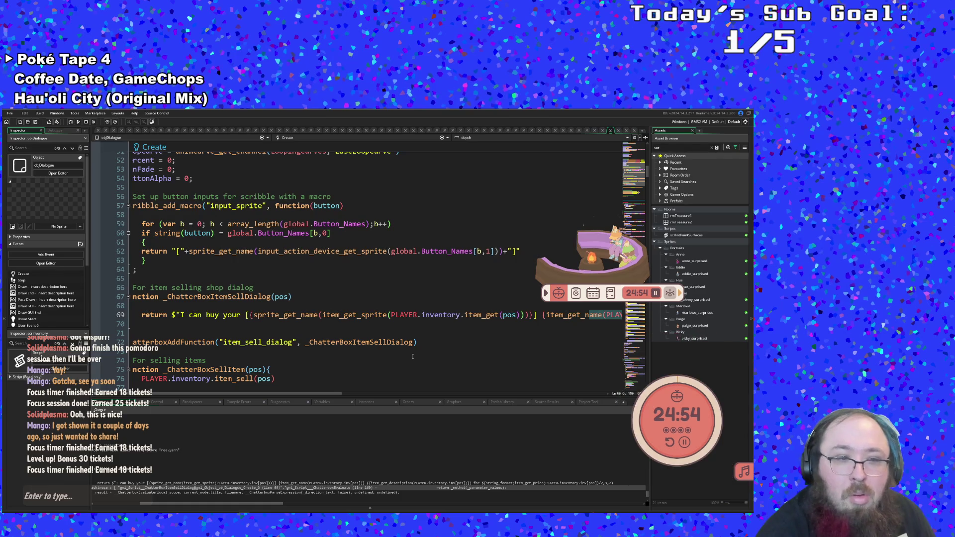
Paste PLAYER.inventory.item_get(pos) over the item name's inv[pos] lookup and check its brackets.
{"action": "left_click_drag", "start_coordinate": [316, 393], "coordinate": [380, 393]}
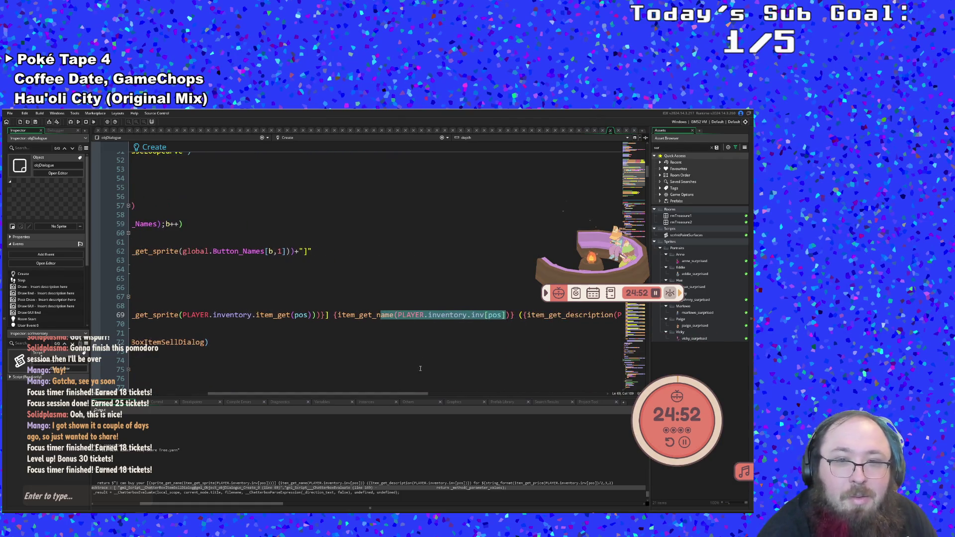
{"action": "key", "text": "shift+Right"}
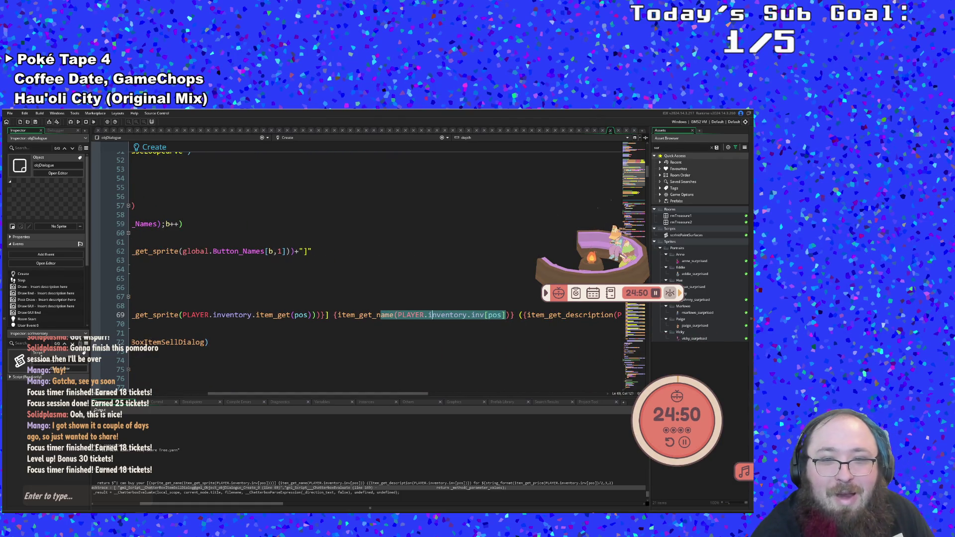
{"action": "key", "text": "Right"}
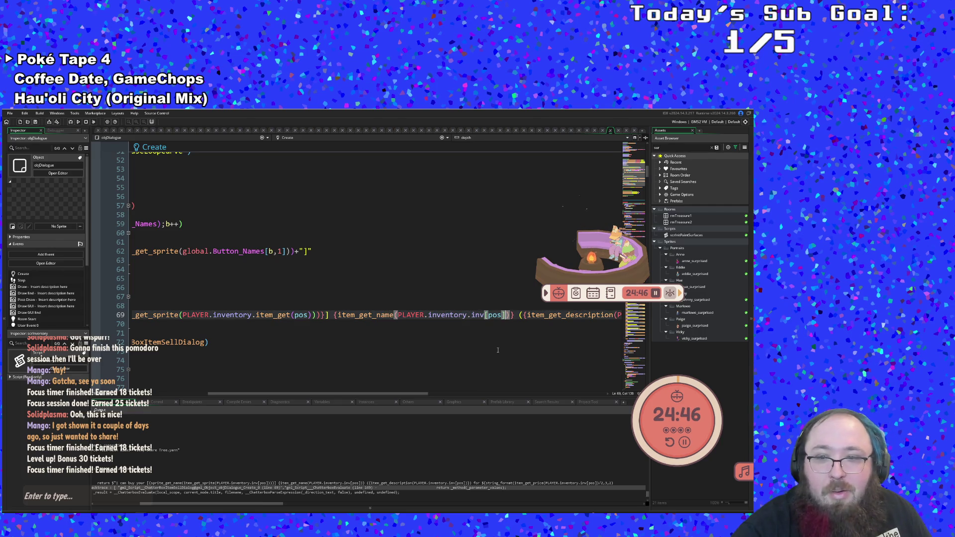
{"action": "key", "text": "shift+Left"}
{"action": "key", "text": "shift+Left"}
{"action": "key", "text": "shift+Left"}
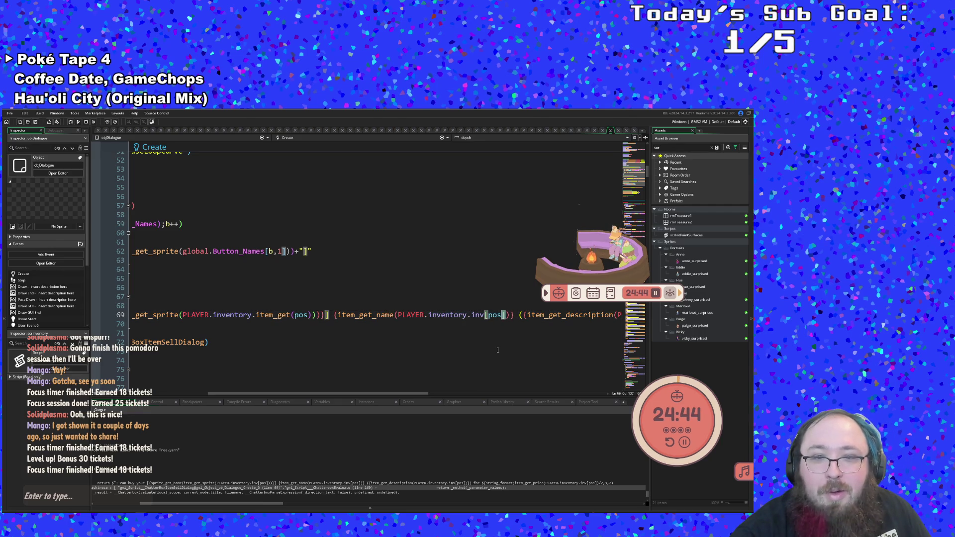
{"action": "key", "text": "shift+Left"}
{"action": "key", "text": "shift+Left"}
{"action": "key", "text": "shift+Left"}
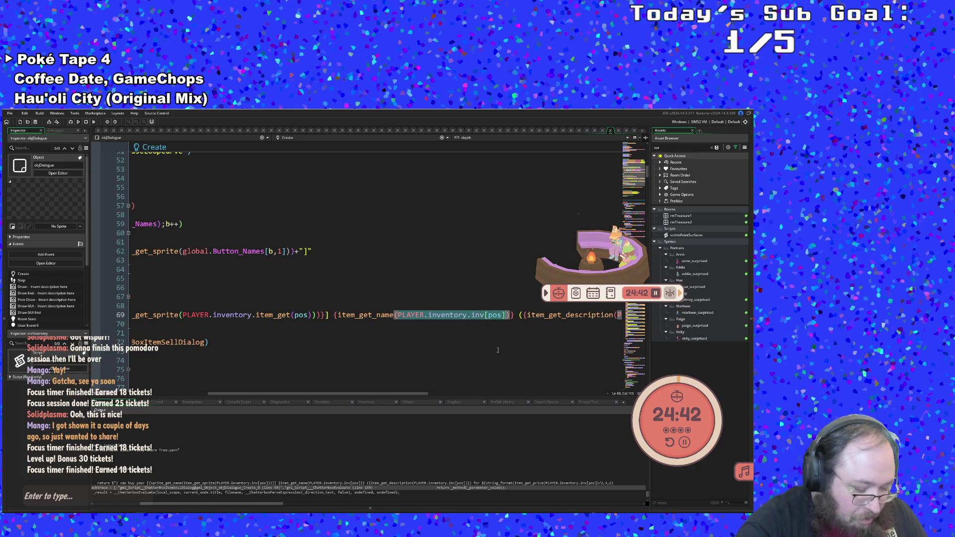
{"action": "key", "text": "ctrl+v"}
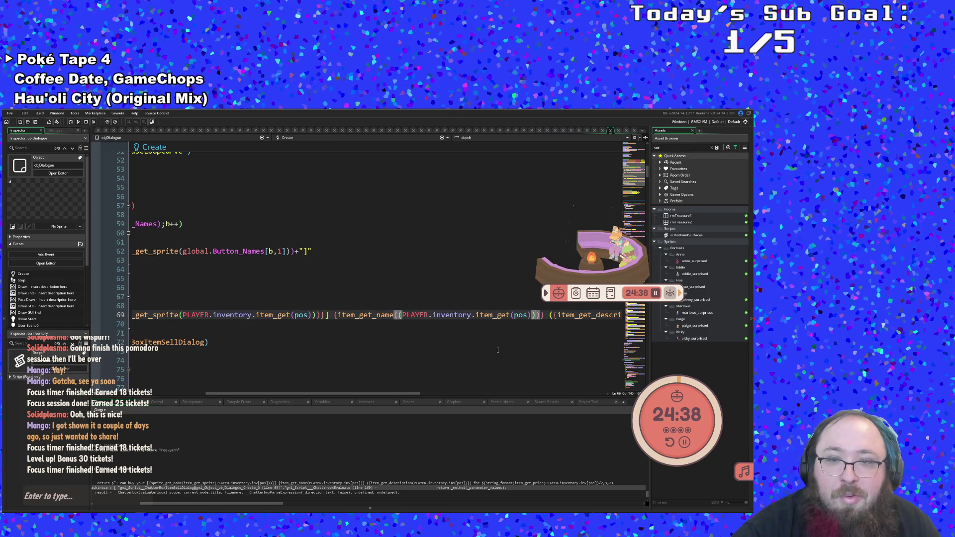
{"action": "key", "text": "Left"}
{"action": "key", "text": "Right"}
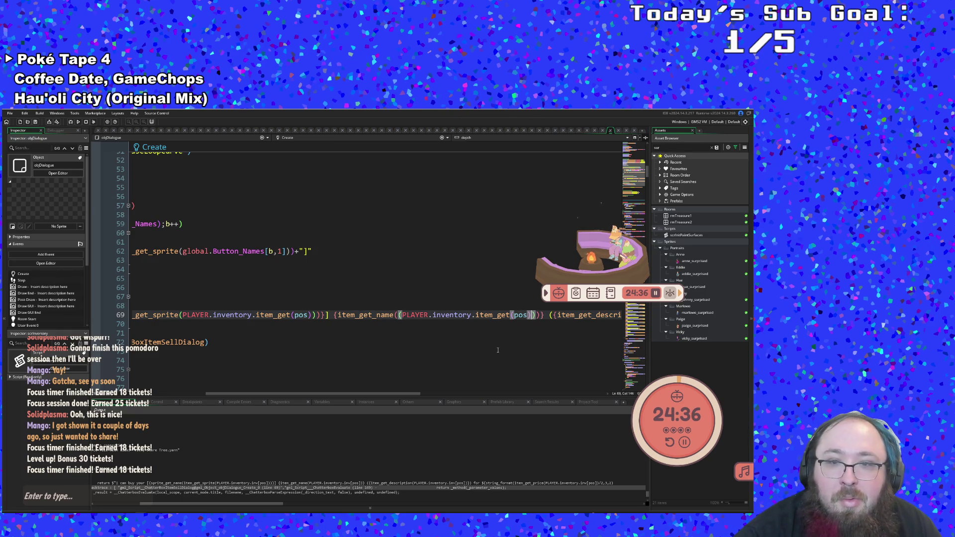
{"action": "key", "text": "Right"}
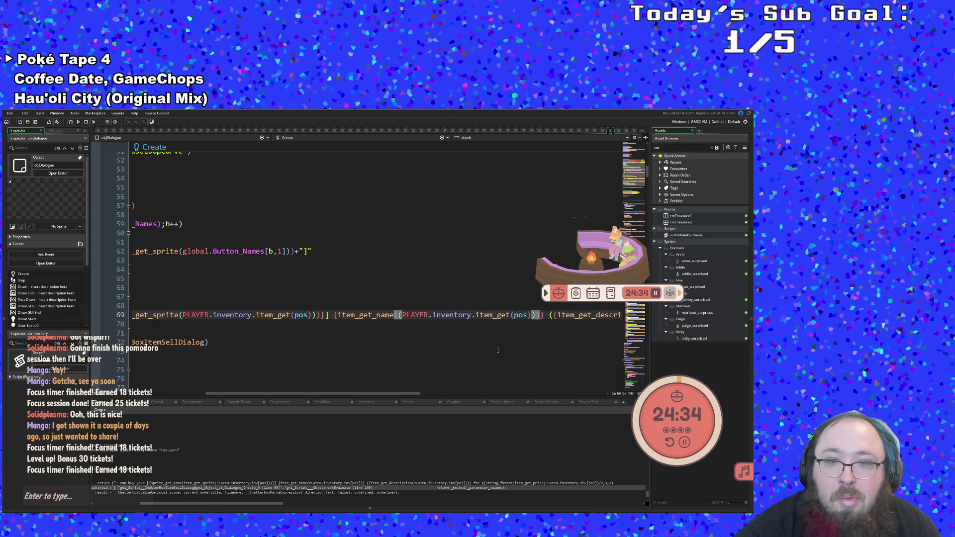
{"action": "key", "text": "Right"}
Paste PLAYER.inventory.item_get(pos) over the description's inv[pos] lookup.
{"action": "key", "text": "Right"}
{"action": "key", "text": "Right"}
{"action": "key", "text": "Right"}
{"action": "key", "text": "Right"}
{"action": "key", "text": "Right"}
{"action": "key", "text": "Left"}
{"action": "key", "text": "Left"}
{"action": "key", "text": "Left"}
{"action": "key", "text": "Right"}
{"action": "key", "text": "Right"}
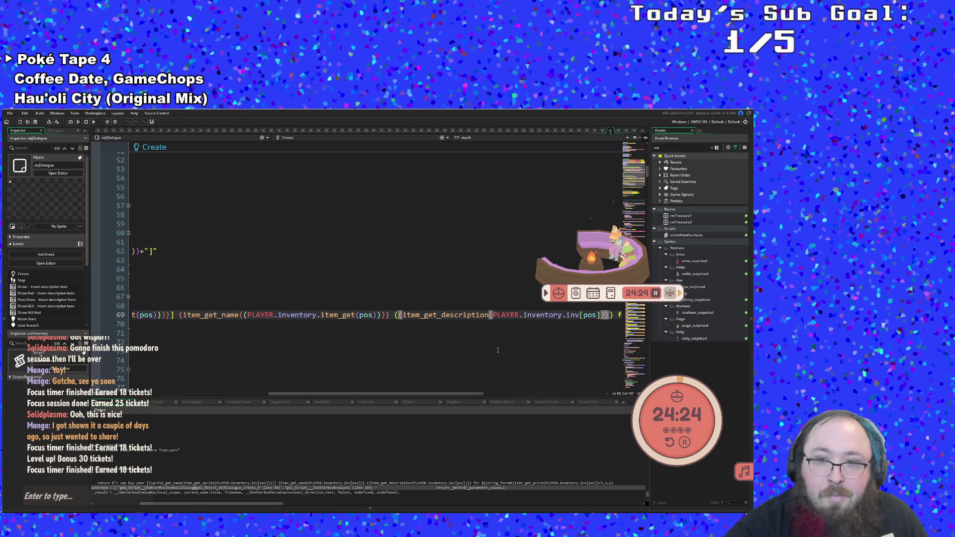
{"action": "key", "text": "shift+Left"}
{"action": "key", "text": "shift+Left"}
{"action": "key", "text": "shift+Left"}
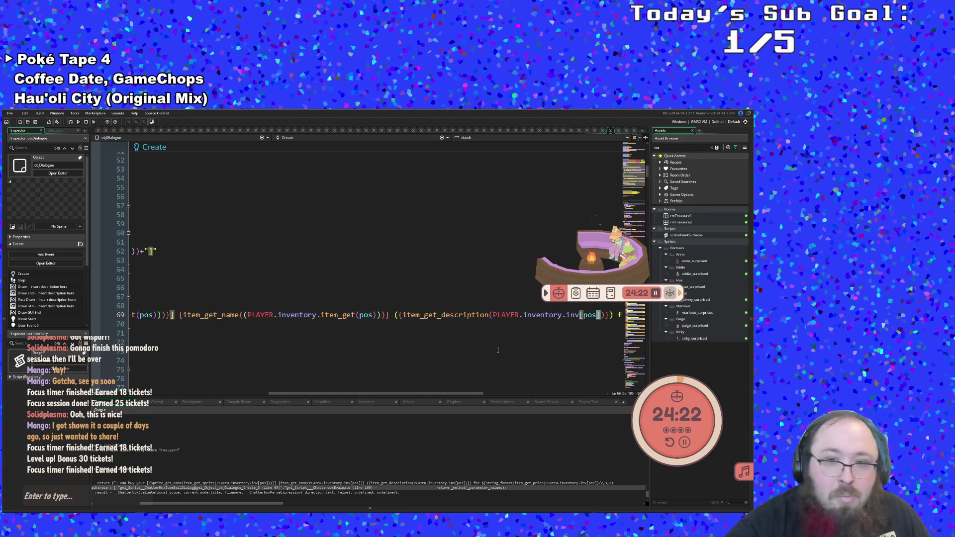
{"action": "key", "text": "ctrl+shift+Left"}
{"action": "key", "text": "ctrl+shift+Left"}
{"action": "key", "text": "ctrl+shift+Left"}
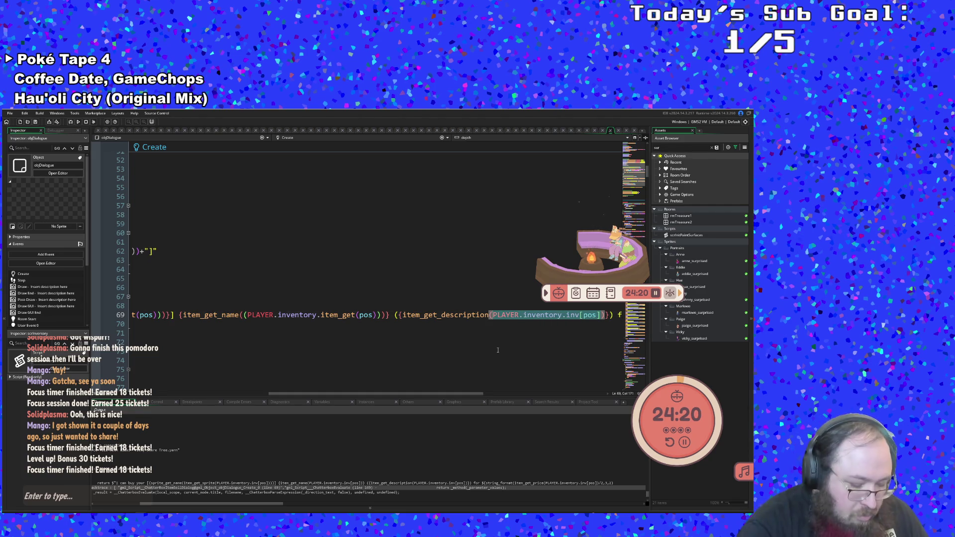
{"action": "key", "text": "ctrl+v"}
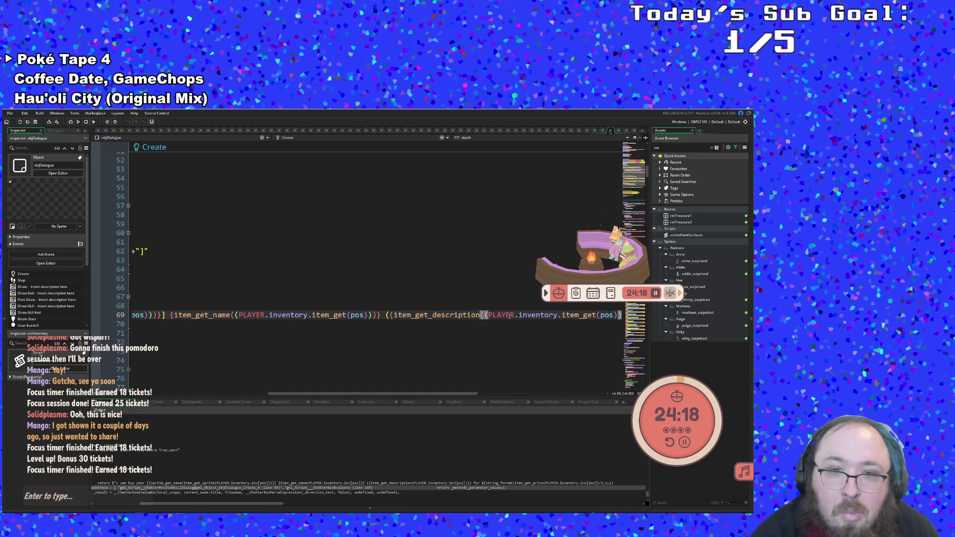
{"action": "left_click_drag", "start_coordinate": [453, 396], "coordinate": [585, 403]}
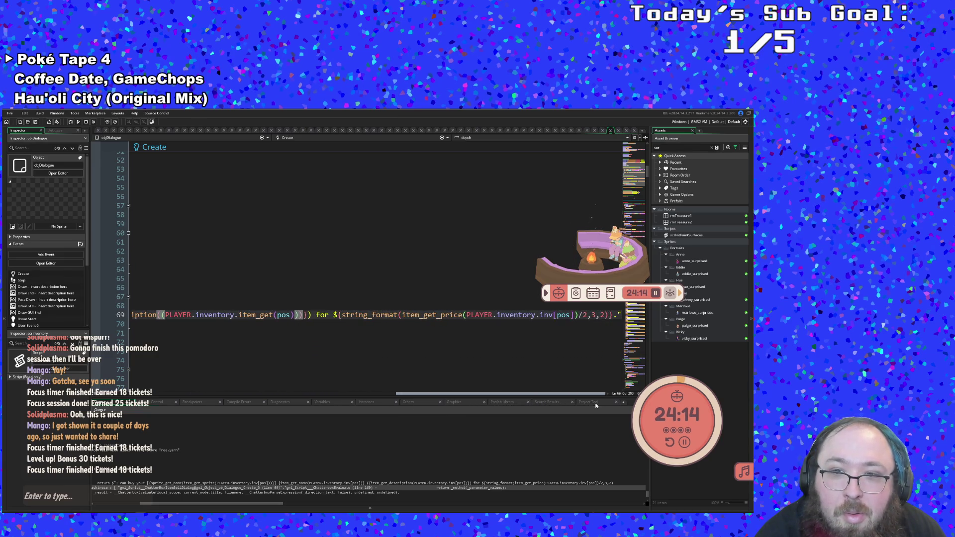
Try selecting the inv[pos] price argument on line 69, undoing the stray edits.
{"action": "left_click", "coordinate": [576, 317]}
{"action": "scroll", "coordinate": [576, 318], "scroll_direction": "left", "scroll_amount": 10}
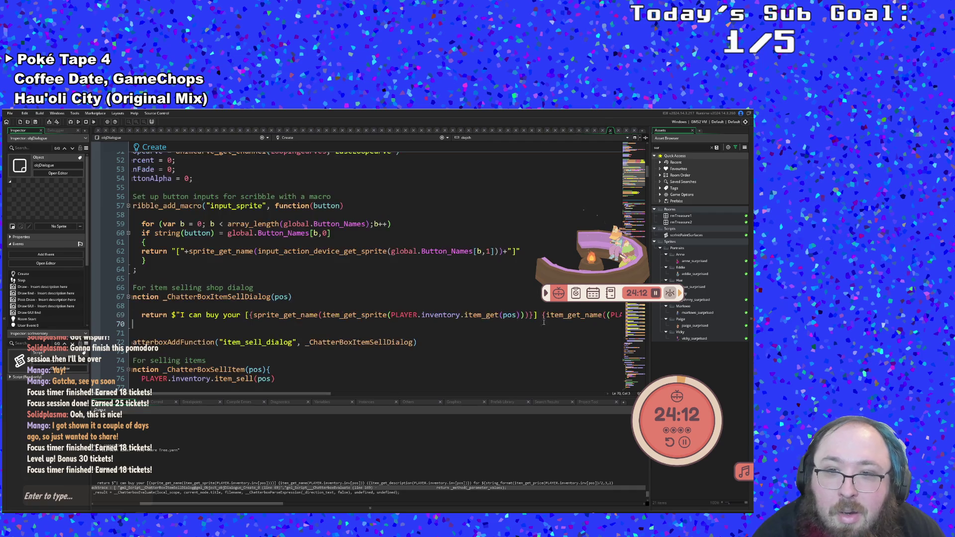
{"action": "scroll", "coordinate": [622, 318], "scroll_direction": "right", "scroll_amount": 4}
{"action": "key", "text": "shift+End"}
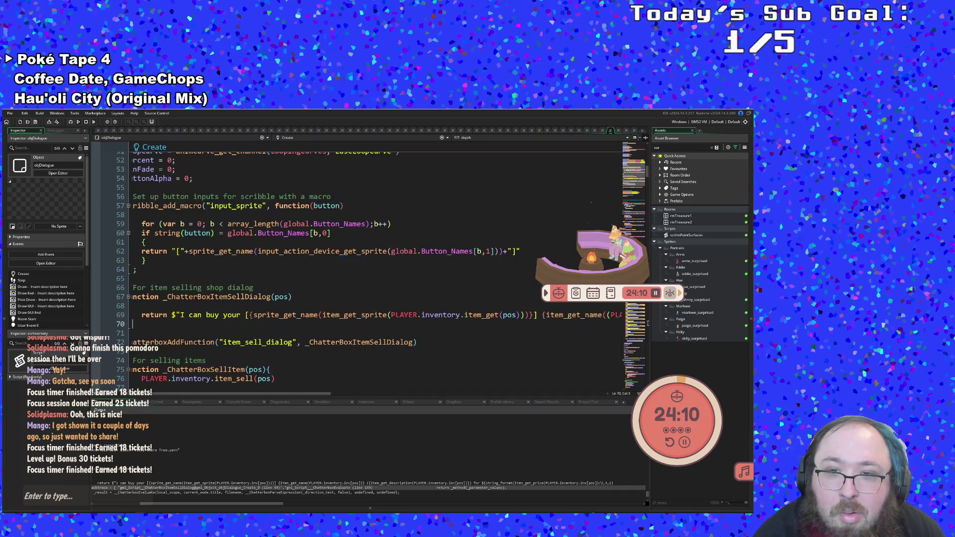
{"action": "key", "text": "Down"}
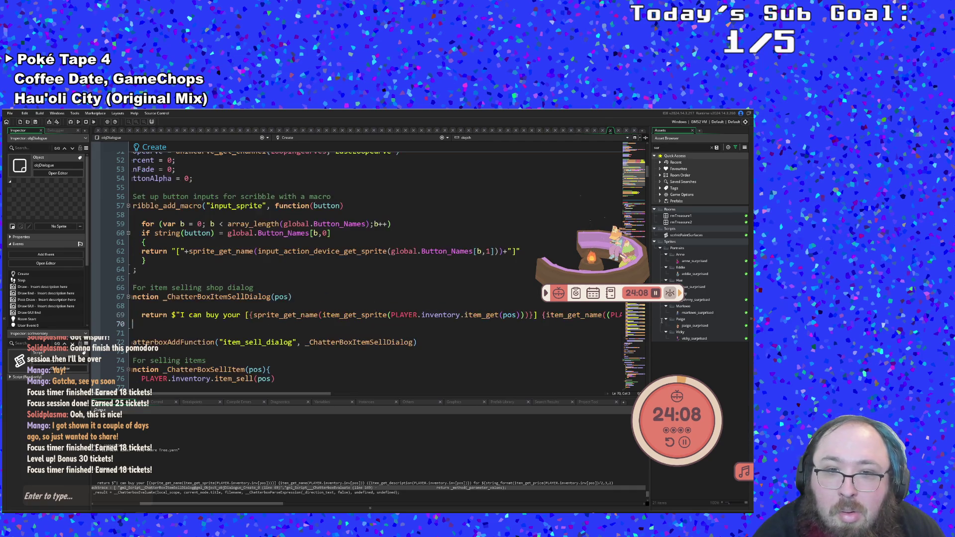
{"action": "key", "text": "ctrl+z"}
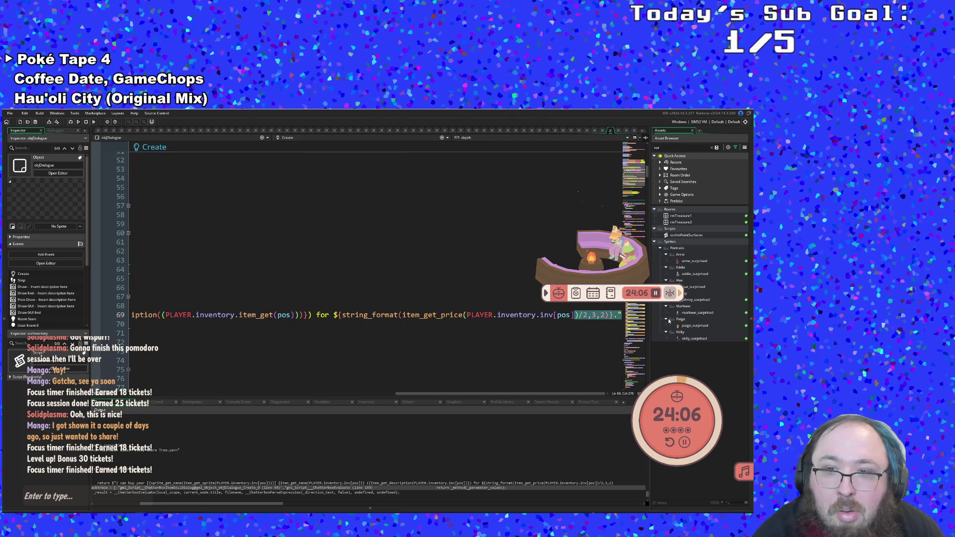
{"action": "left_click_drag", "start_coordinate": [647, 317], "coordinate": [519, 317]}
{"action": "key", "text": "ctrl+z"}
{"action": "key", "text": "ctrl+z"}
{"action": "key", "text": "ctrl+z"}
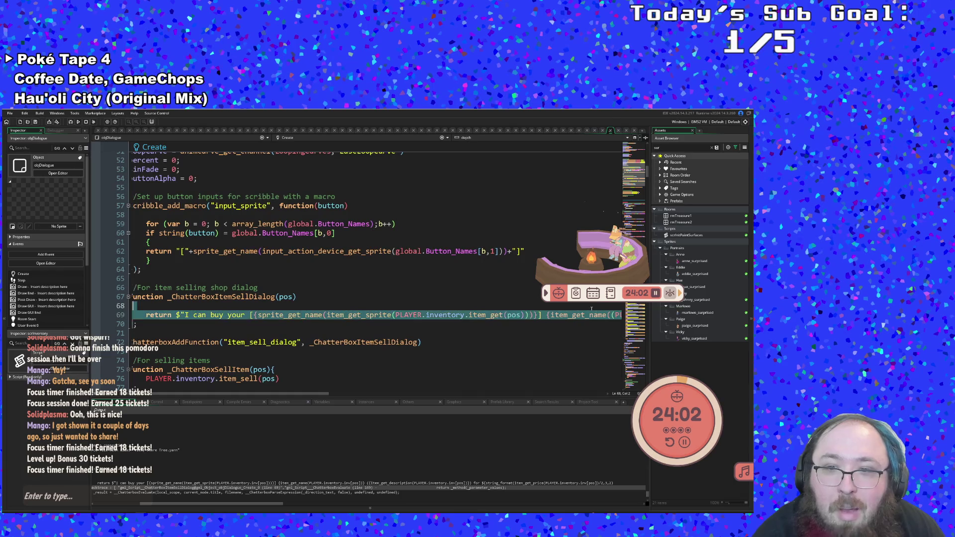
{"action": "key", "text": "ctrl+z"}
{"action": "key", "text": "ctrl+z"}
{"action": "key", "text": "ctrl+z"}
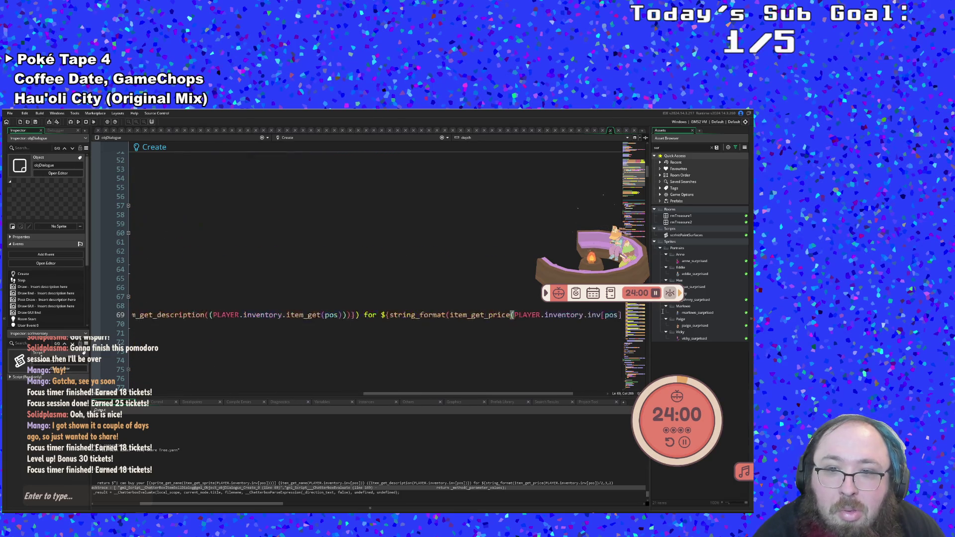
{"action": "left_click", "coordinate": [605, 323]}
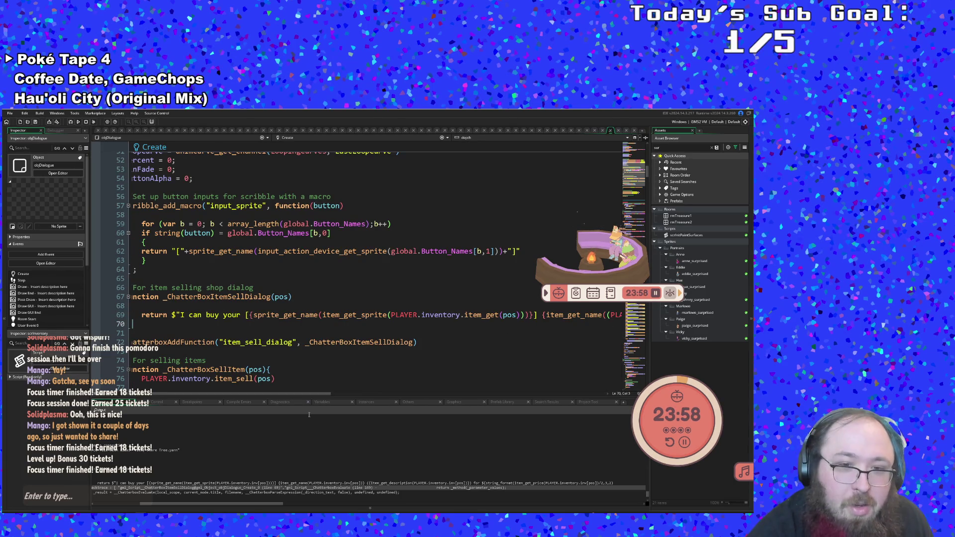
{"action": "key", "text": "ctrl+z"}
{"action": "key", "text": "ctrl+z"}
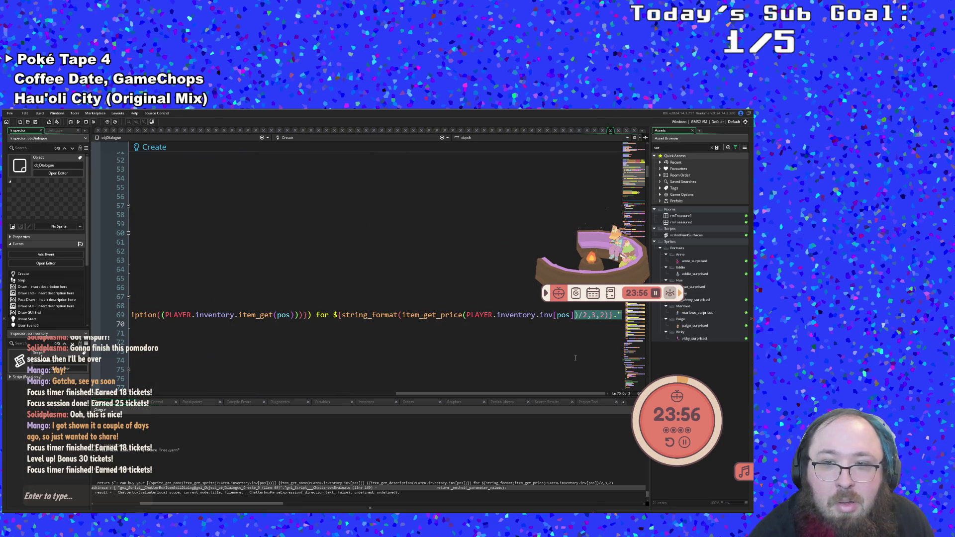
Replace the inv[pos] lookup in item_get_price with PLAYER.inventory.item_get(pos).
{"action": "left_click", "coordinate": [572, 315]}
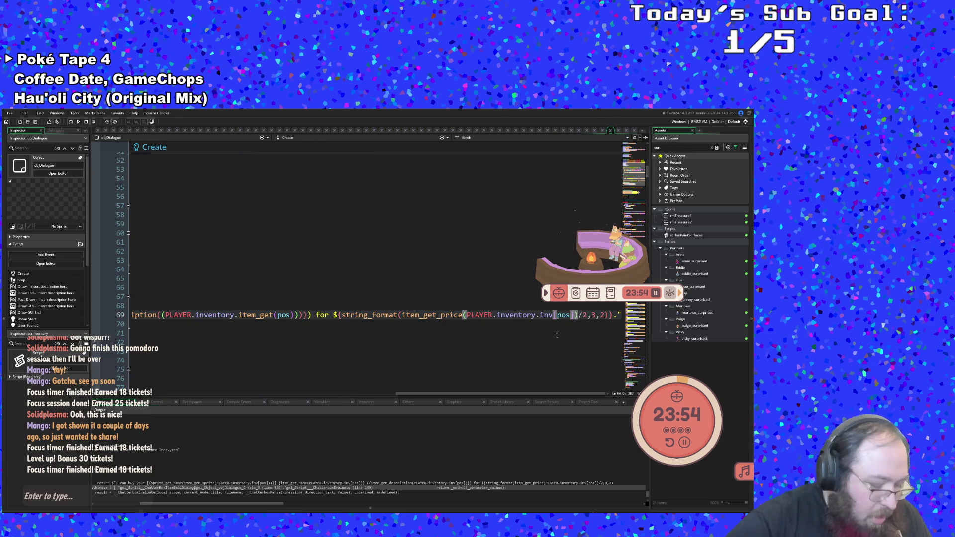
{"action": "key", "text": "shift+Left"}
{"action": "key", "text": "shift+Left"}
{"action": "key", "text": "shift+Left"}
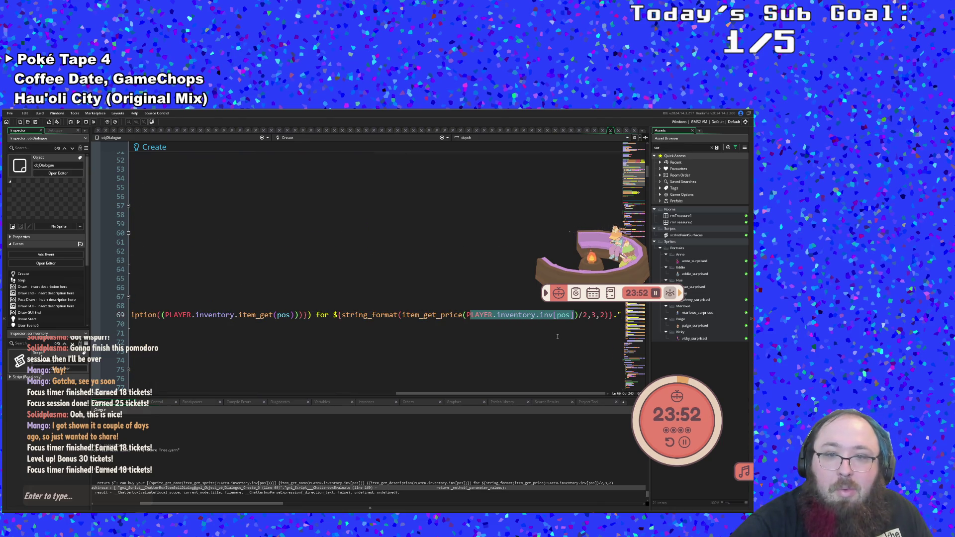
{"action": "type", "text": "(PLAYER.inventory.item_get(pos))"}
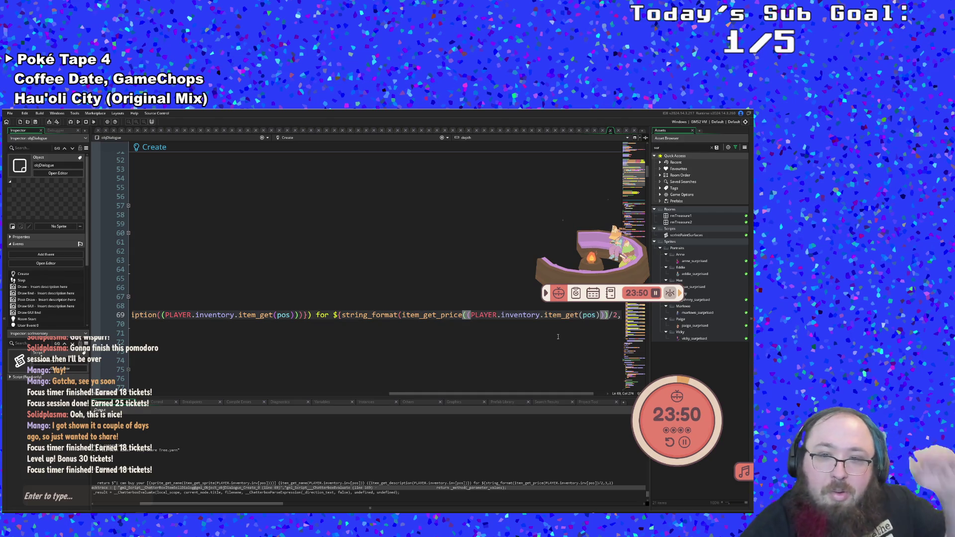
{"action": "left_click", "coordinate": [540, 315]}
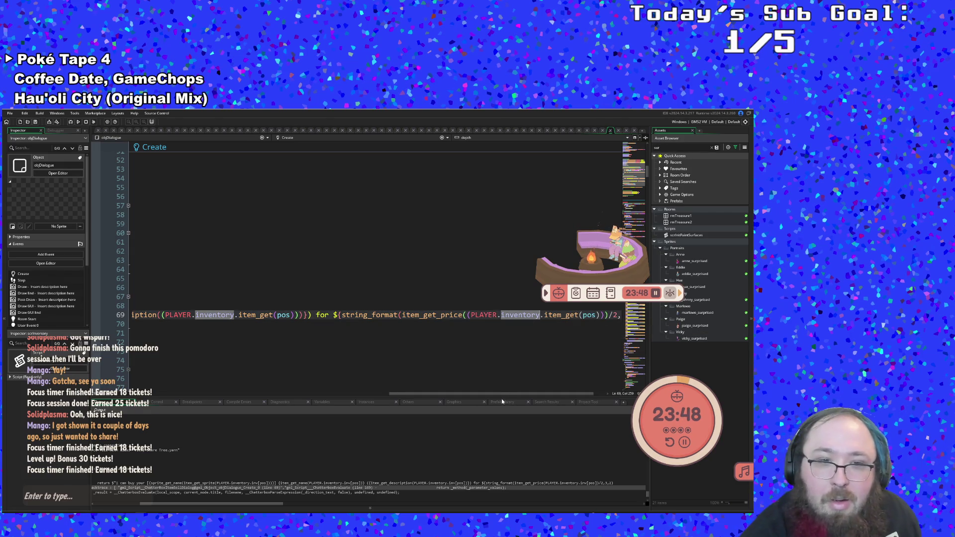
{"action": "left_click_drag", "start_coordinate": [500, 394], "coordinate": [512, 394]}
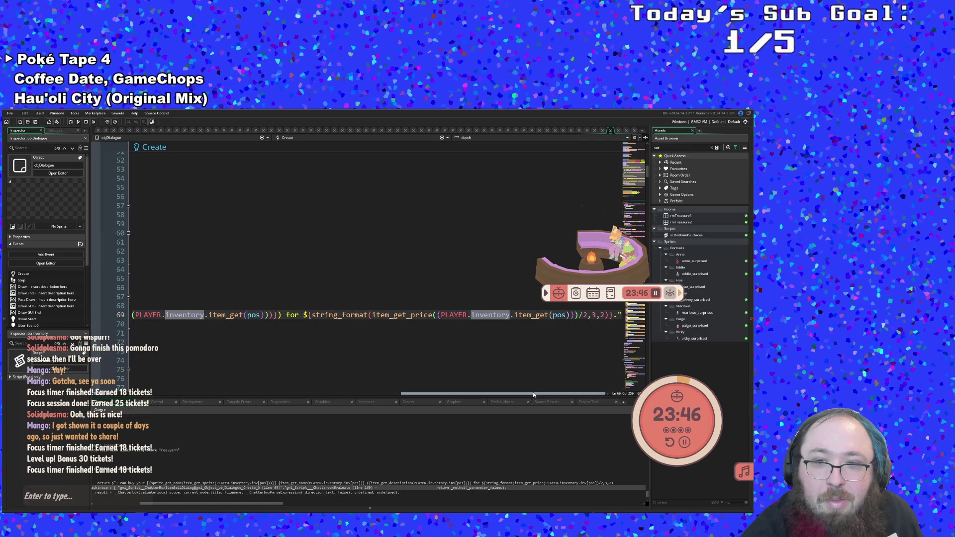
{"action": "left_click", "coordinate": [576, 315]}
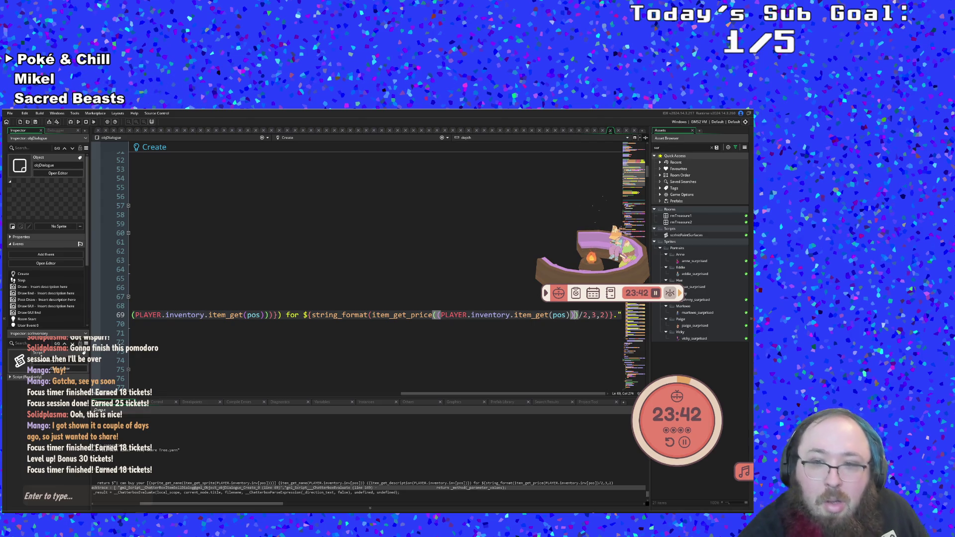
Delete the extra brackets around the price's item_get(pos) and the description lookup.
{"action": "left_click", "coordinate": [442, 315]}
{"action": "key", "text": "BackSpace"}
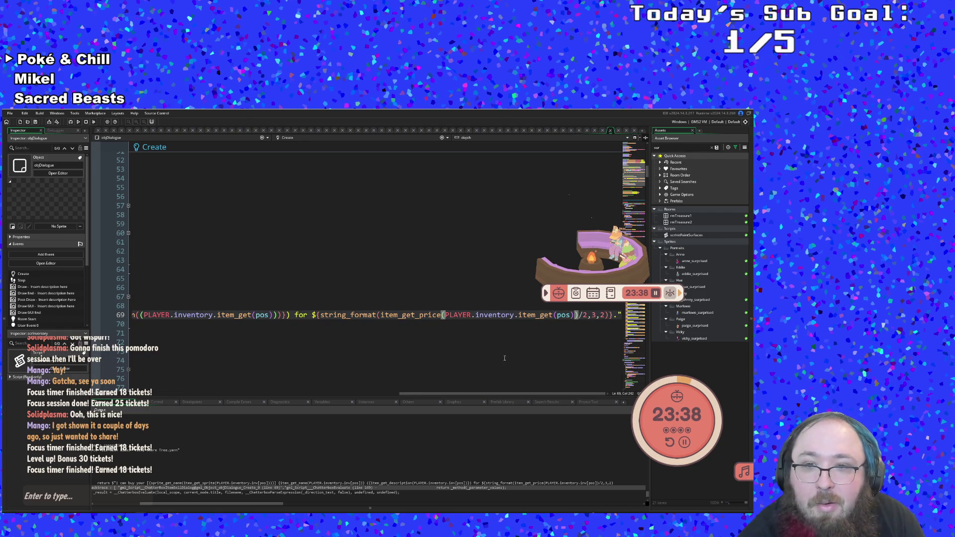
{"action": "left_click_drag", "start_coordinate": [490, 396], "coordinate": [433, 400]}
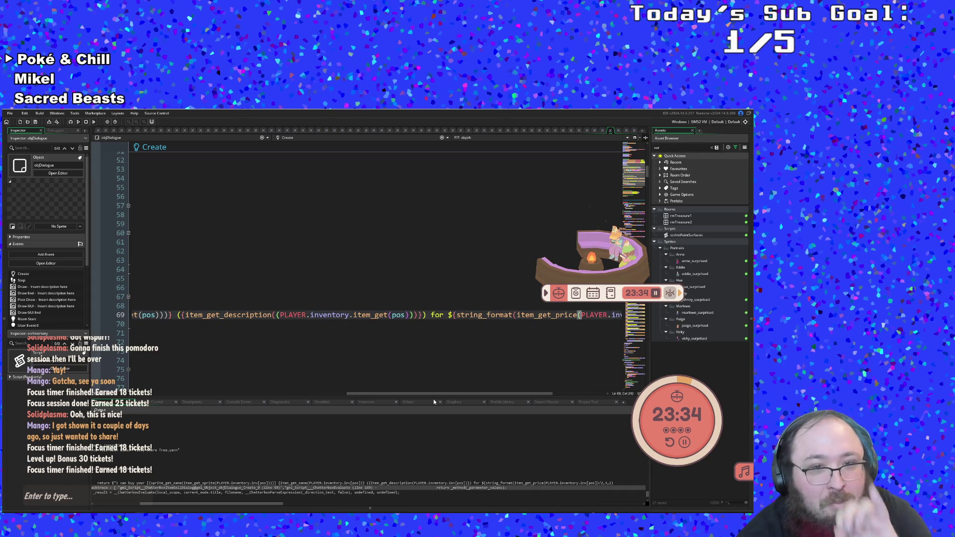
{"action": "left_click", "coordinate": [413, 316]}
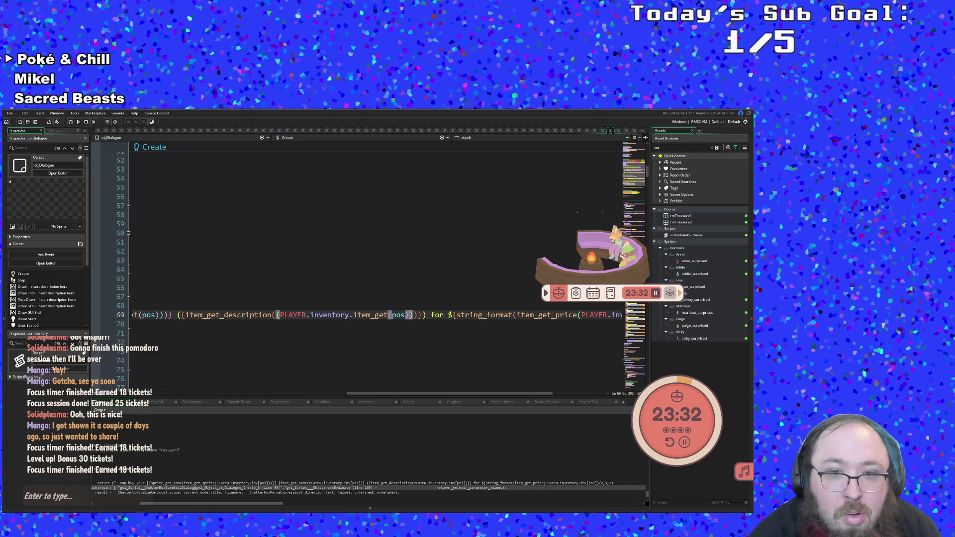
{"action": "key", "text": "BackSpace"}
{"action": "left_click", "coordinate": [280, 316]}
{"action": "key", "text": "BackSpace"}
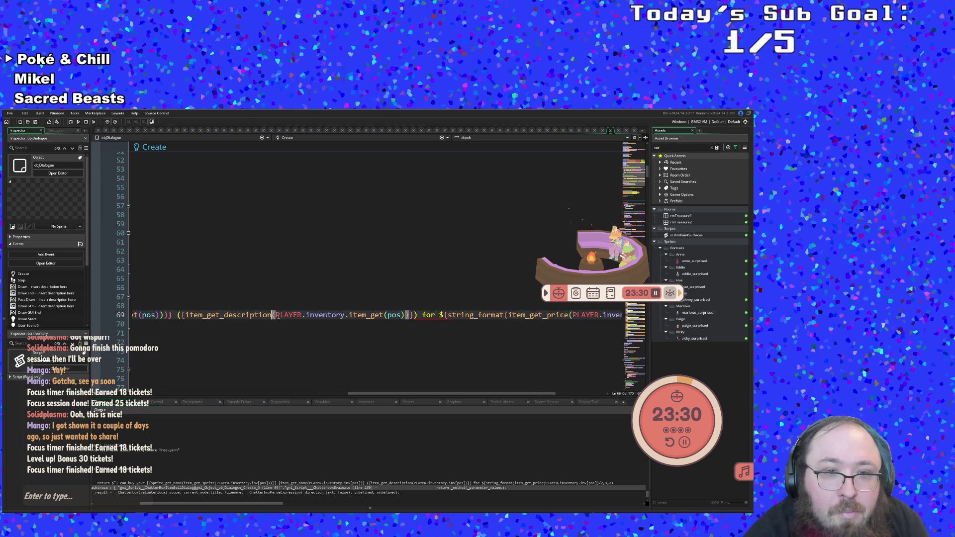
{"action": "left_click_drag", "start_coordinate": [389, 396], "coordinate": [324, 391]}
Remove the extra brace and bracket from the name lookup and fix the sprite lookup's closing bracket.
{"action": "left_click", "coordinate": [335, 314]}
{"action": "key", "text": "BackSpace"}
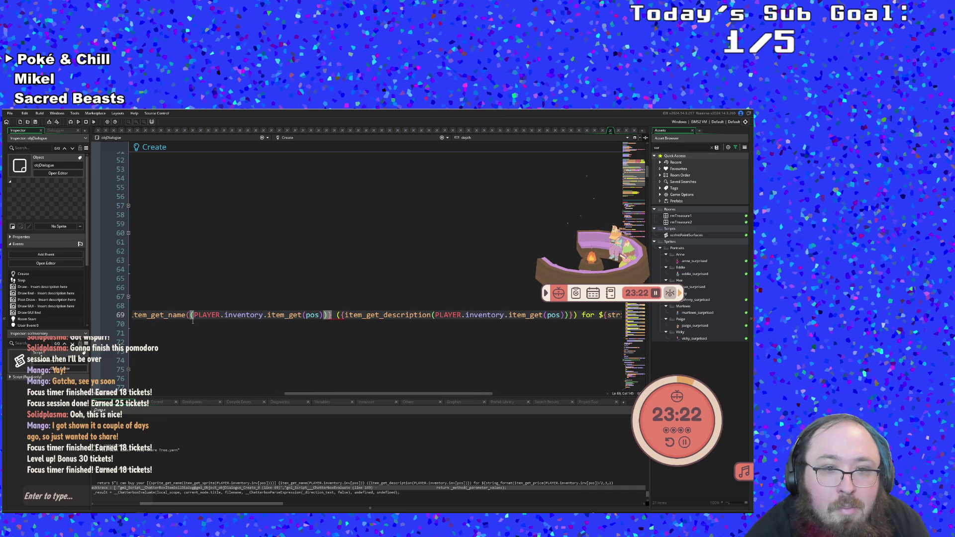
{"action": "left_click", "coordinate": [192, 315]}
{"action": "key", "text": "BackSpace"}
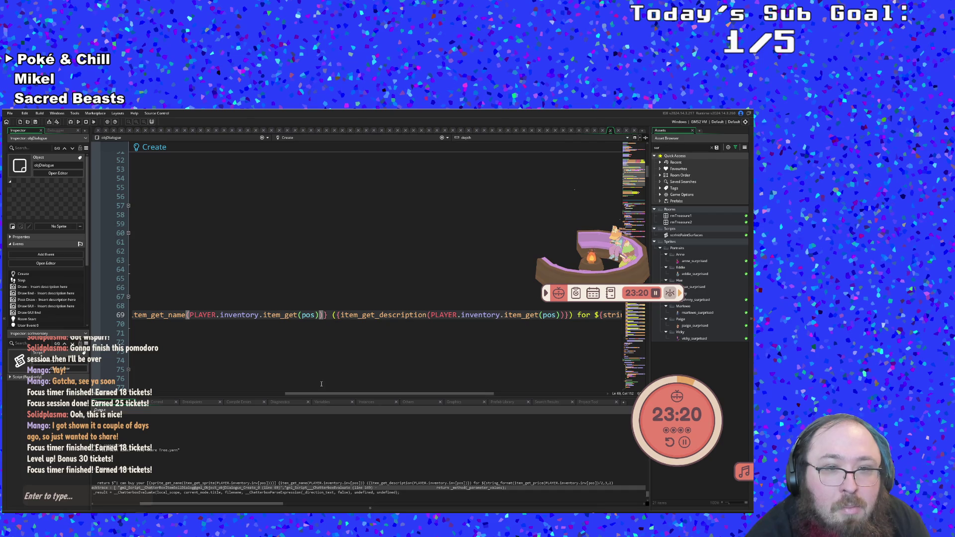
{"action": "left_click_drag", "start_coordinate": [331, 395], "coordinate": [209, 397]}
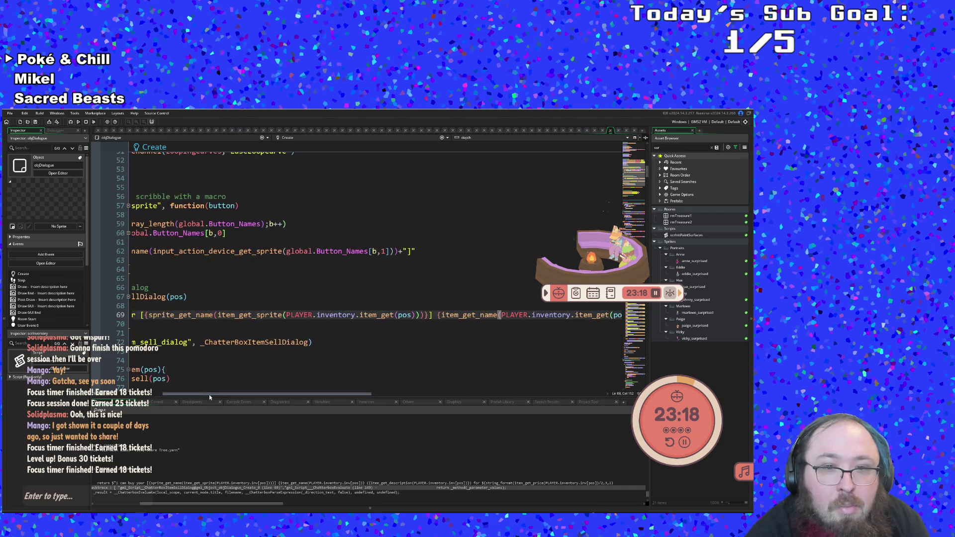
{"action": "left_click", "coordinate": [417, 315]}
{"action": "key", "text": "BackSpace"}
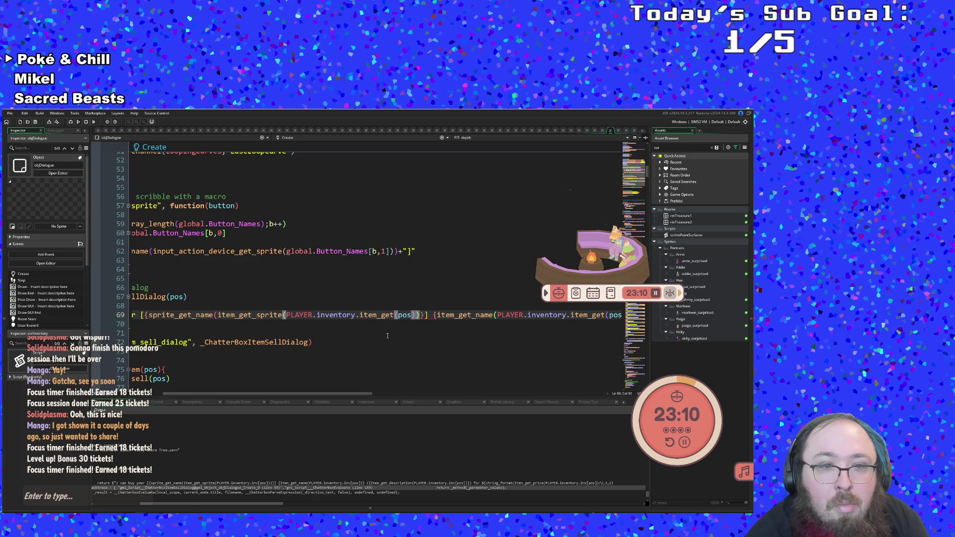
{"action": "type", "text": ")"}
{"action": "left_click", "coordinate": [437, 315]}
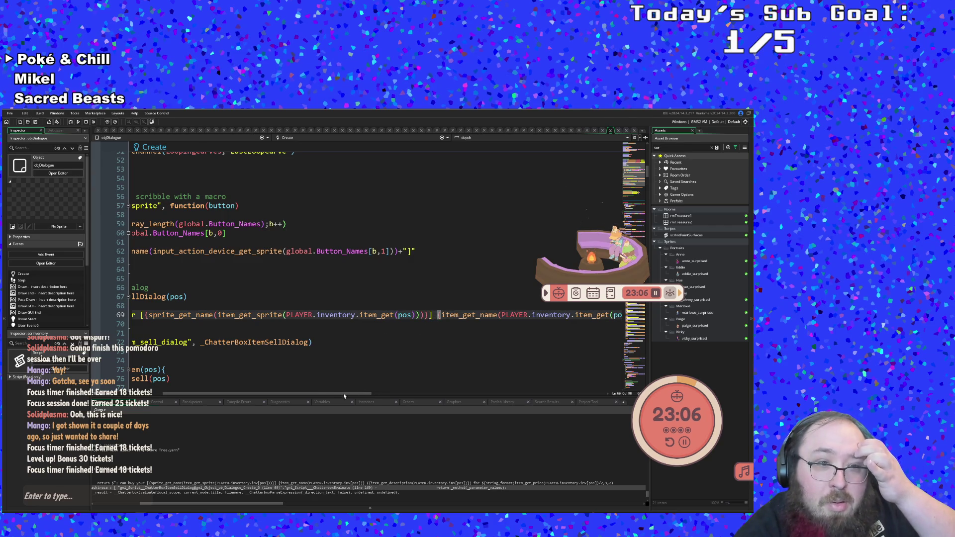
{"action": "left_click_drag", "start_coordinate": [323, 394], "coordinate": [246, 396]}
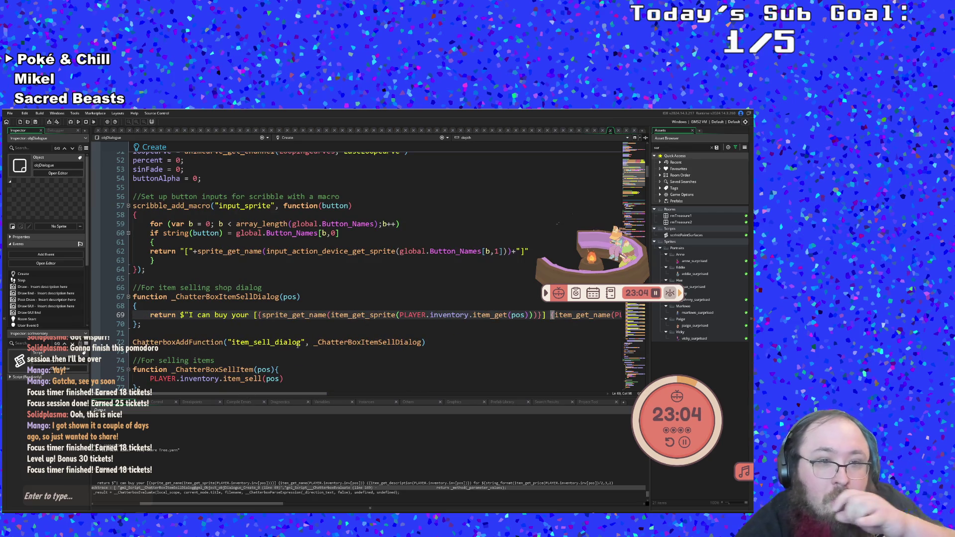
{"action": "left_click", "coordinate": [279, 315]}
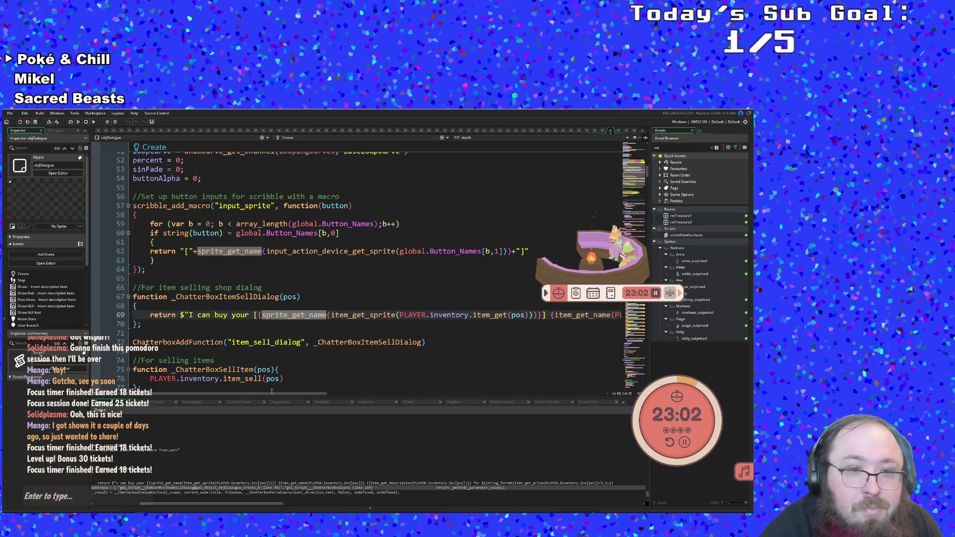
{"action": "mouse_move", "coordinate": [268, 393]}
{"action": "left_mouse_down"}
{"action": "mouse_move", "coordinate": [463, 383]}
{"action": "mouse_move", "coordinate": [551, 360]}
{"action": "left_mouse_up"}
{"action": "left_click", "coordinate": [499, 316]}
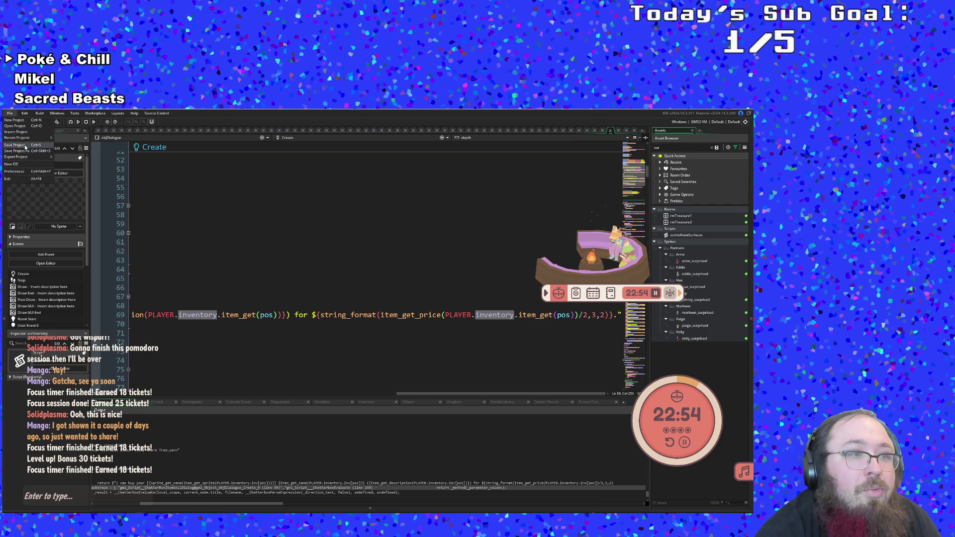
Build and launch the game to test the updated sell dialogue.
{"action": "left_click", "coordinate": [71, 124]}
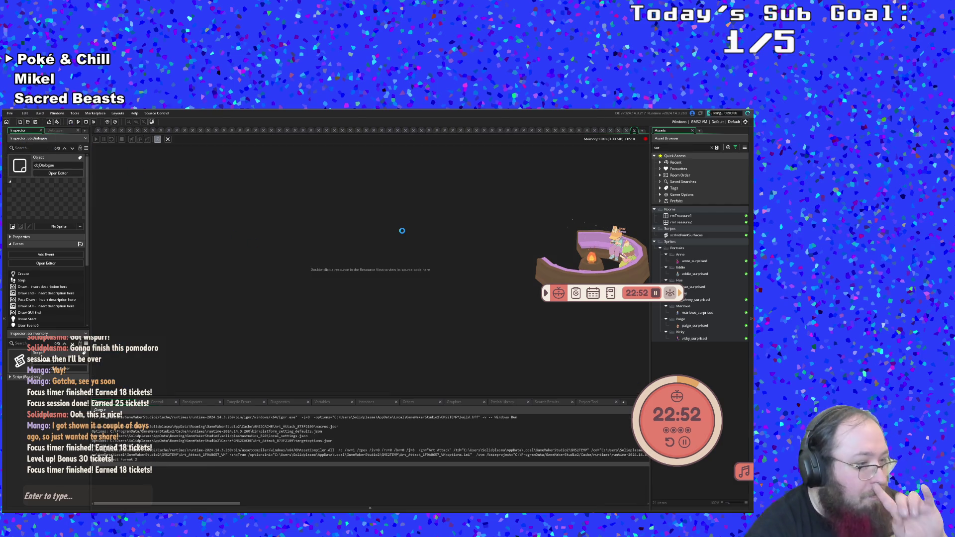
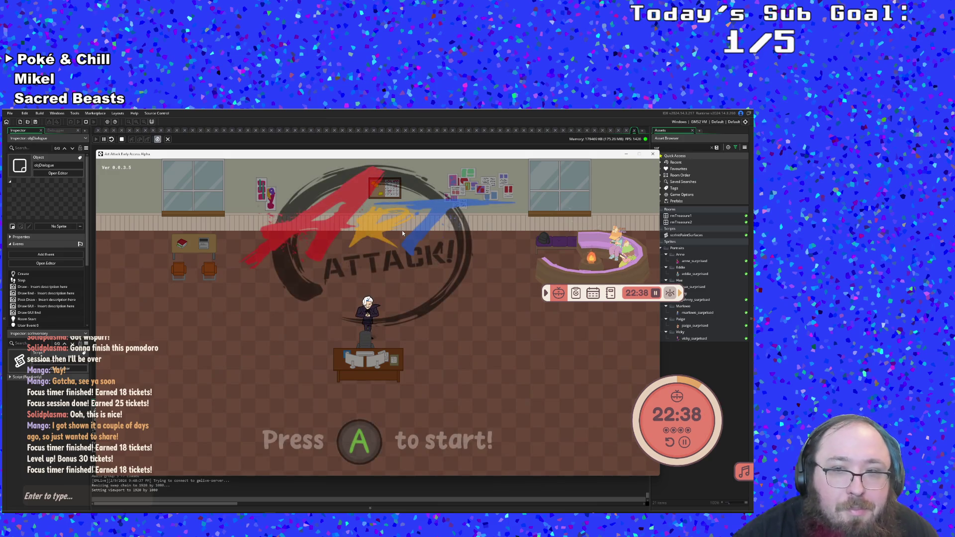
Start the game, drop a Mop from the F1 debug menu and pick up the items.
{"action": "key", "text": "Return"}
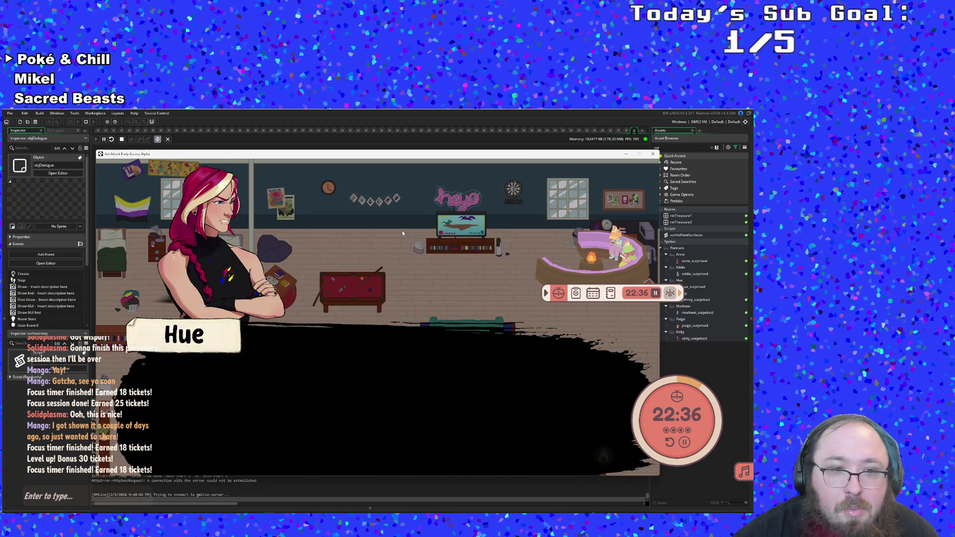
{"action": "key", "text": "Return"}
{"action": "key", "text": "d"}
{"action": "key", "text": "F1"}
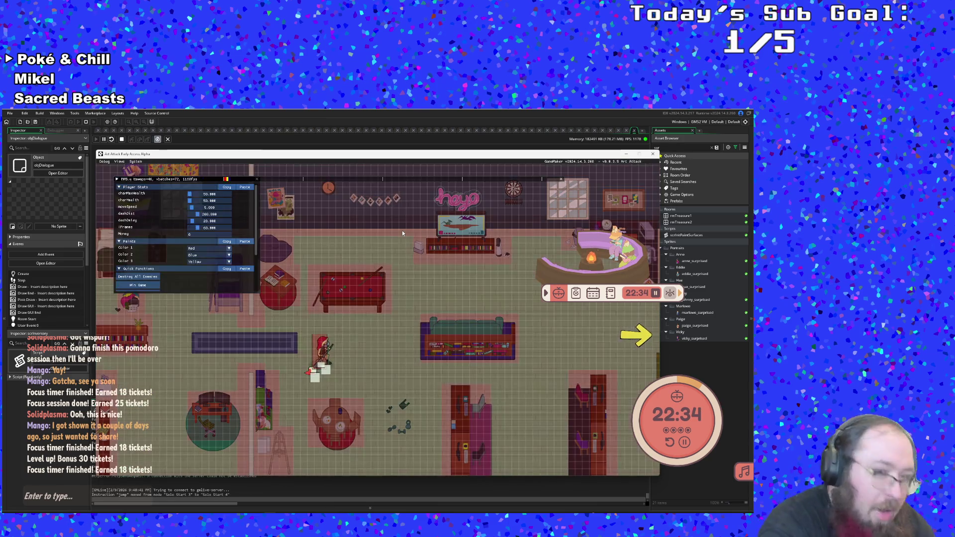
{"action": "scroll", "coordinate": [184, 239], "scroll_direction": "down", "scroll_amount": 3}
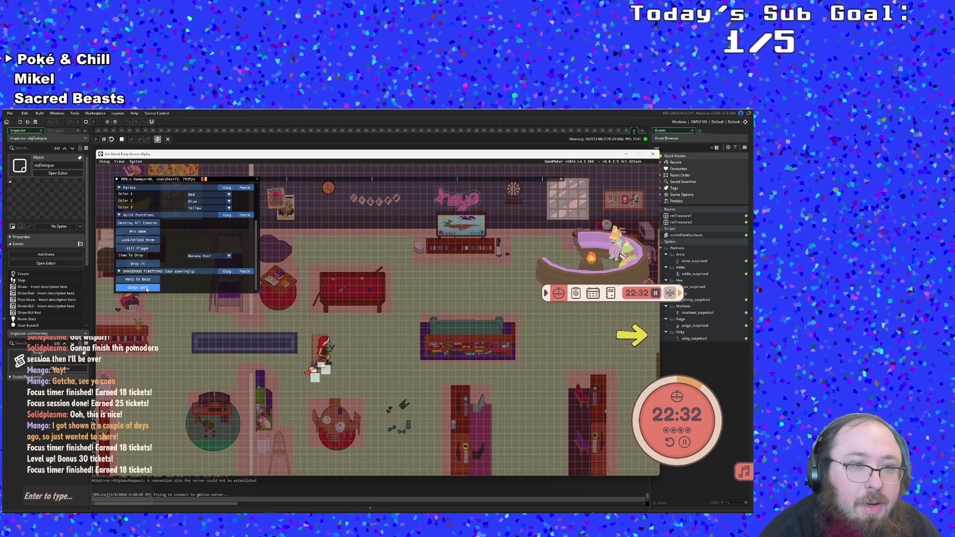
{"action": "left_click", "coordinate": [138, 263]}
{"action": "left_click", "coordinate": [218, 256]}
{"action": "left_click", "coordinate": [206, 271]}
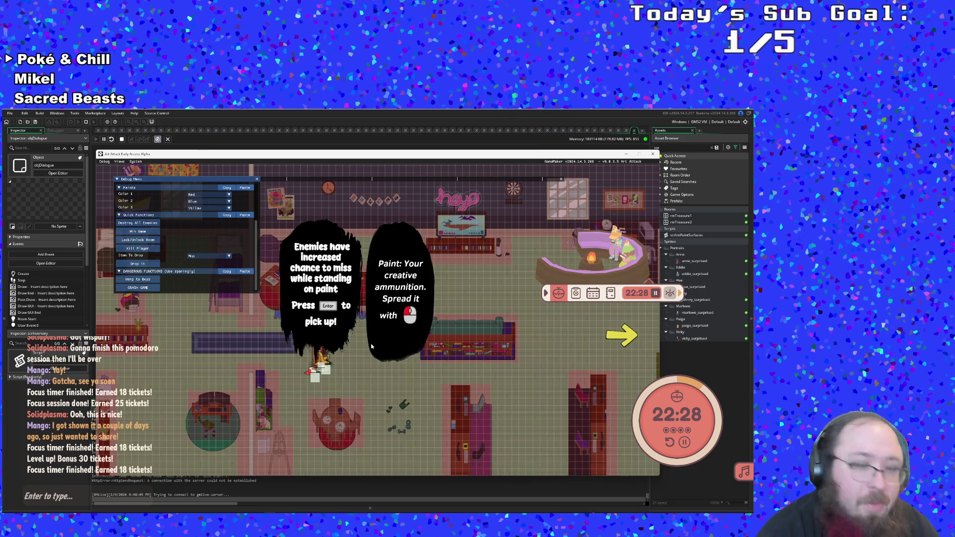
{"action": "key", "text": "F1"}
{"action": "key", "text": "Return"}
Walk to Vicky's shop and choose Sell, crashing the game back to the IDE.
{"action": "key", "text": "d"}
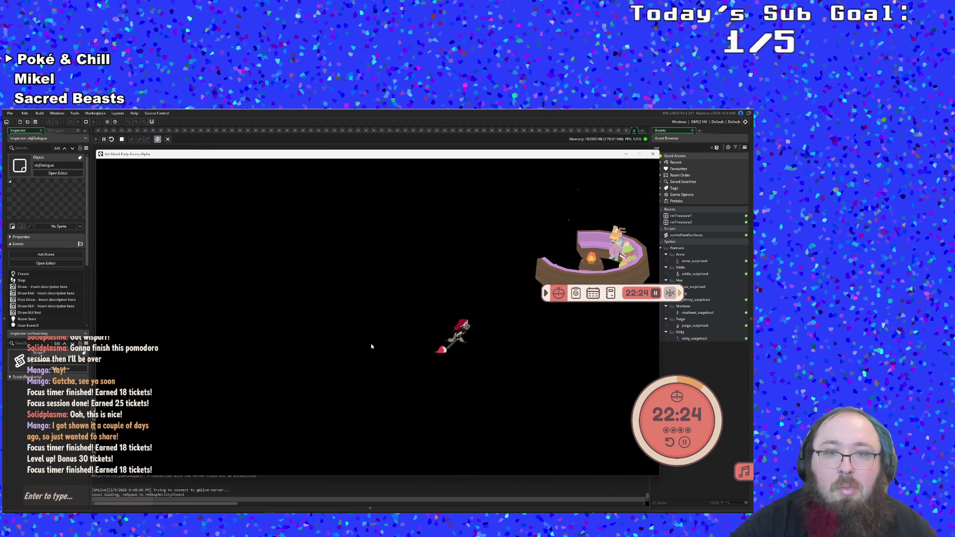
{"action": "key", "text": "w"}
{"action": "key", "text": "Return"}
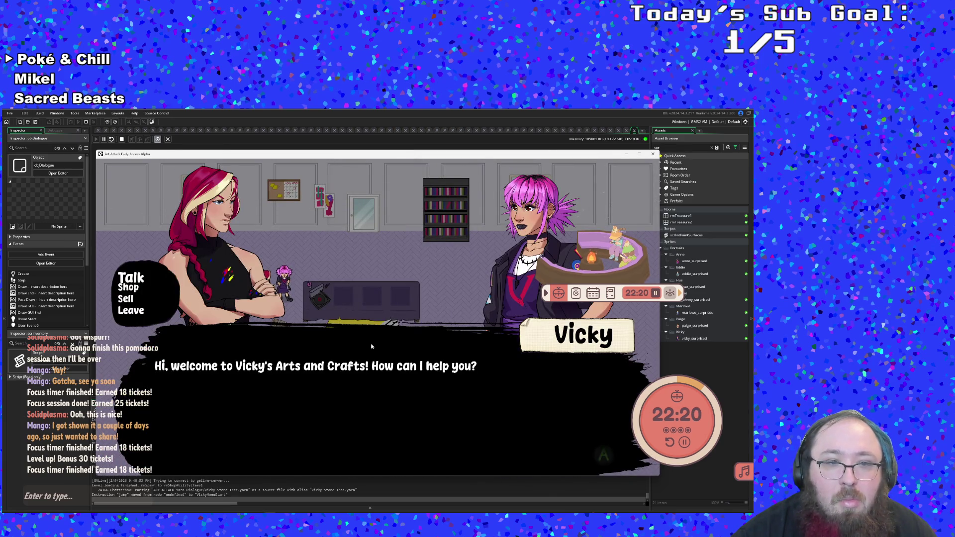
{"action": "key", "text": "s"}
{"action": "key", "text": "s"}
{"action": "key", "text": "Return"}
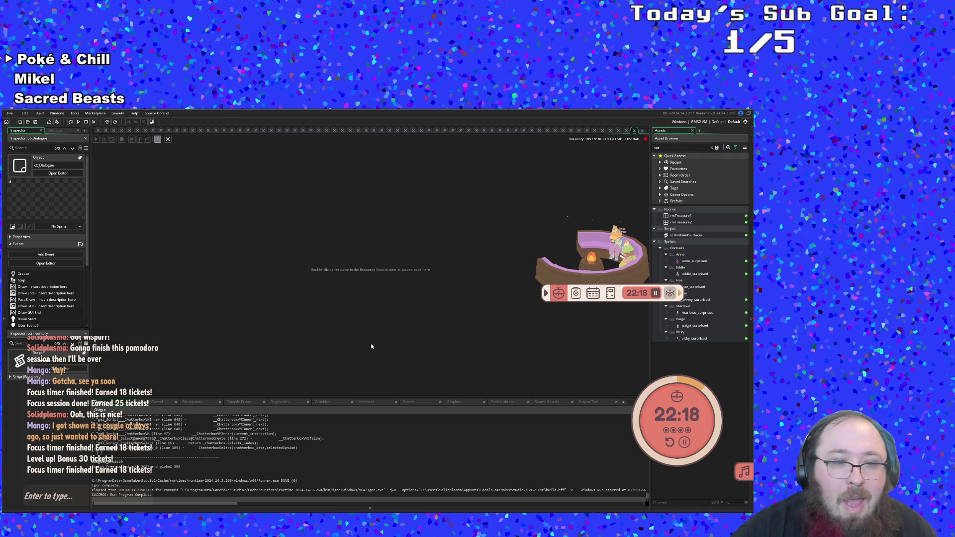
{"action": "scroll", "coordinate": [216, 492], "scroll_direction": "up", "scroll_amount": 2}
{"action": "scroll", "coordinate": [215, 492], "scroll_direction": "up", "scroll_amount": 3}
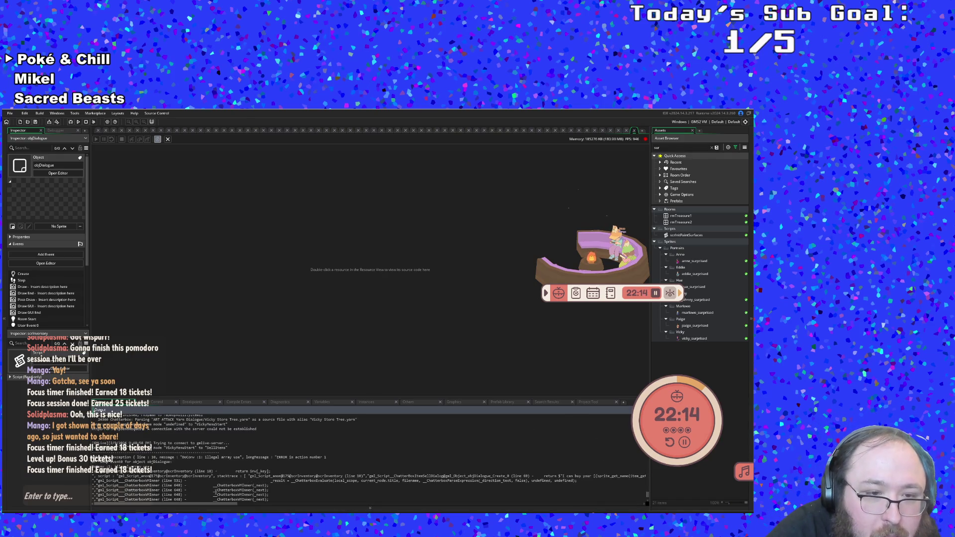
{"action": "scroll", "coordinate": [215, 492], "scroll_direction": "up", "scroll_amount": 2}
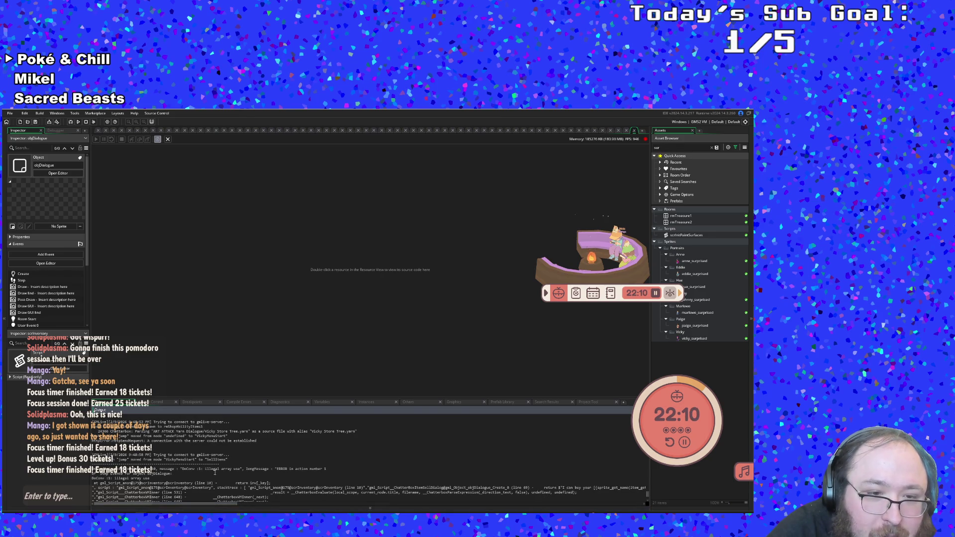
{"action": "scroll", "coordinate": [210, 470], "scroll_direction": "up", "scroll_amount": 1}
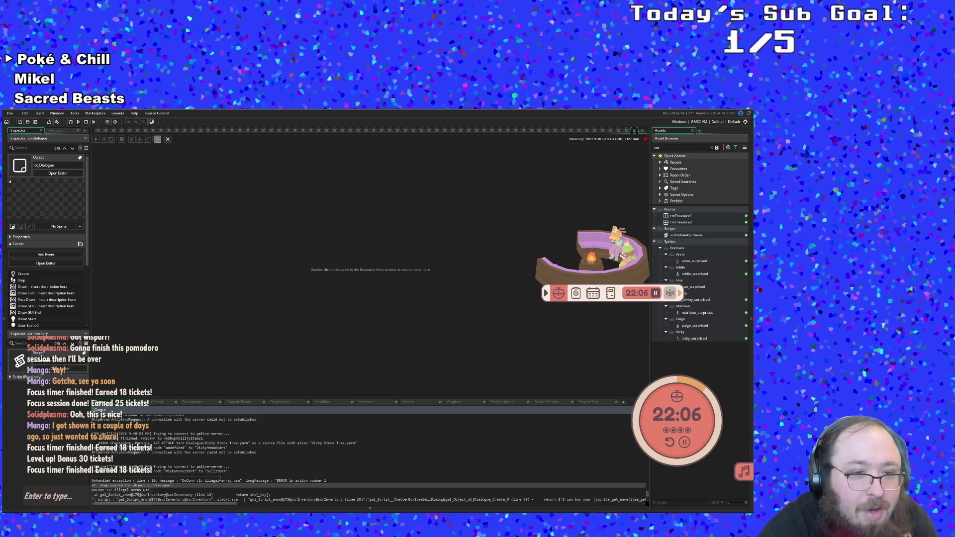
{"action": "scroll", "coordinate": [221, 478], "scroll_direction": "down", "scroll_amount": 1}
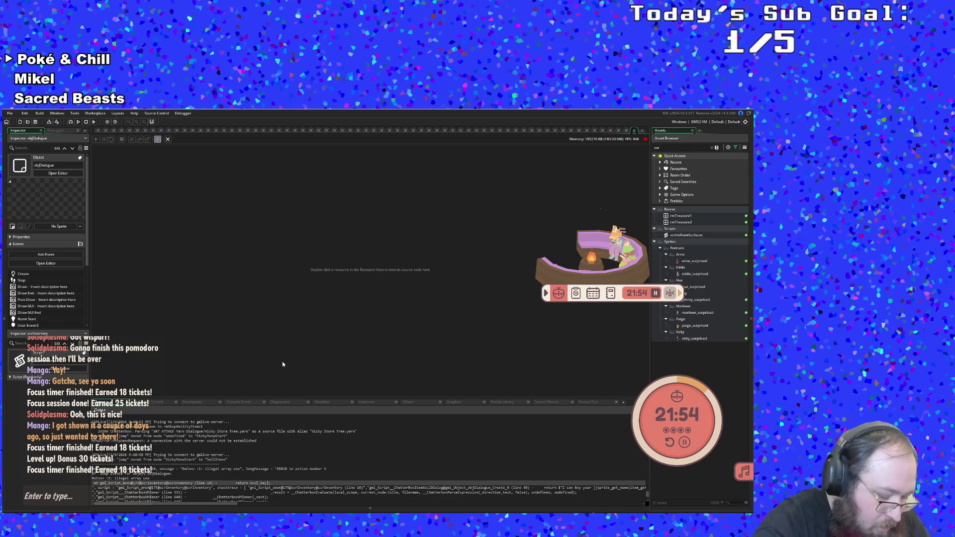
Open the scrInventory script through the Ctrl+T asset search.
{"action": "key", "text": "ctrl+t"}
{"action": "type", "text": "s"}
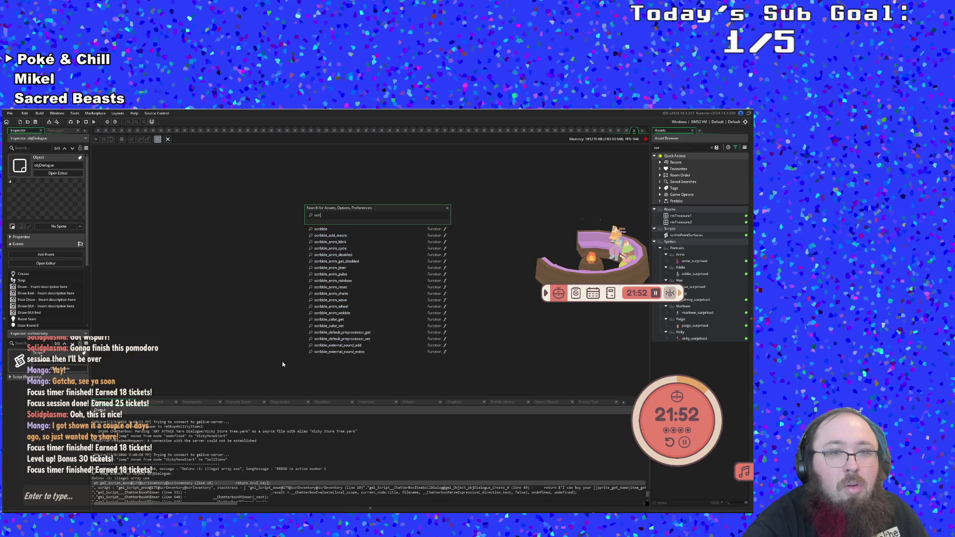
{"action": "key", "text": "BackSpace"}
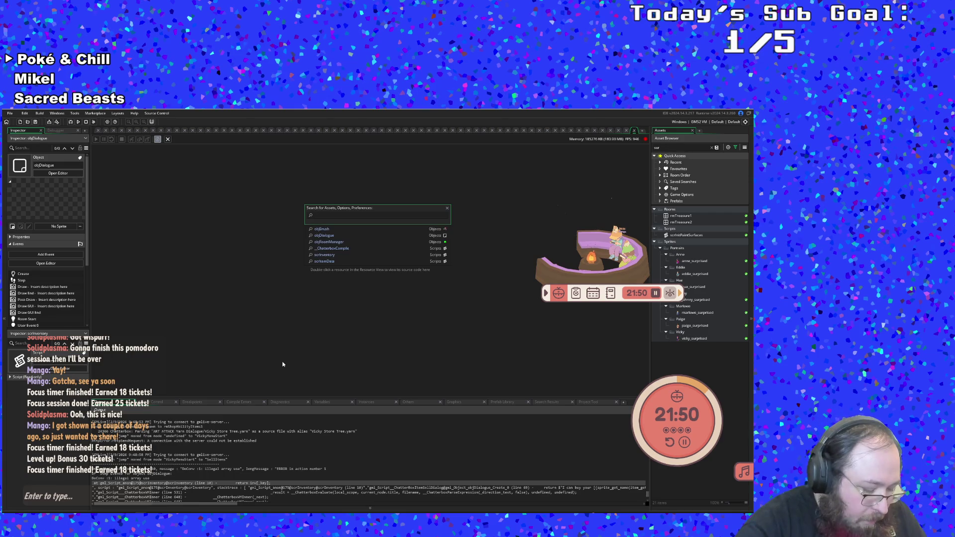
{"action": "type", "text": "scr"}
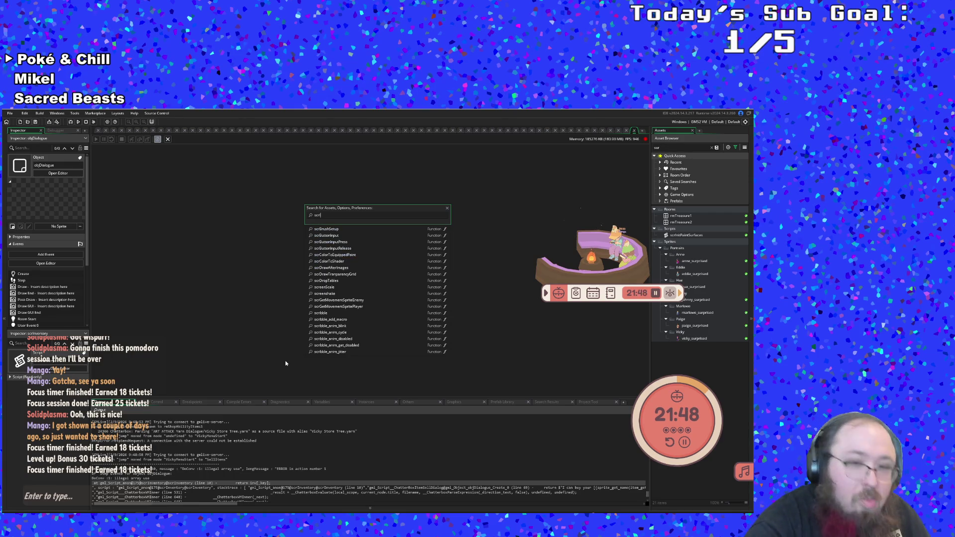
{"action": "type", "text": "in"}
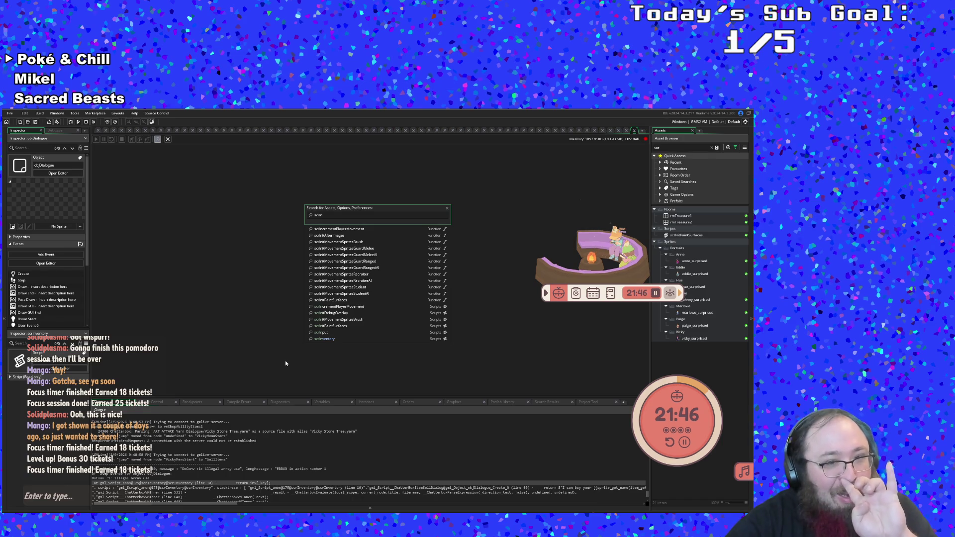
{"action": "key", "text": "Down"}
{"action": "key", "text": "Down"}
{"action": "key", "text": "Down"}
{"action": "key", "text": "Return"}
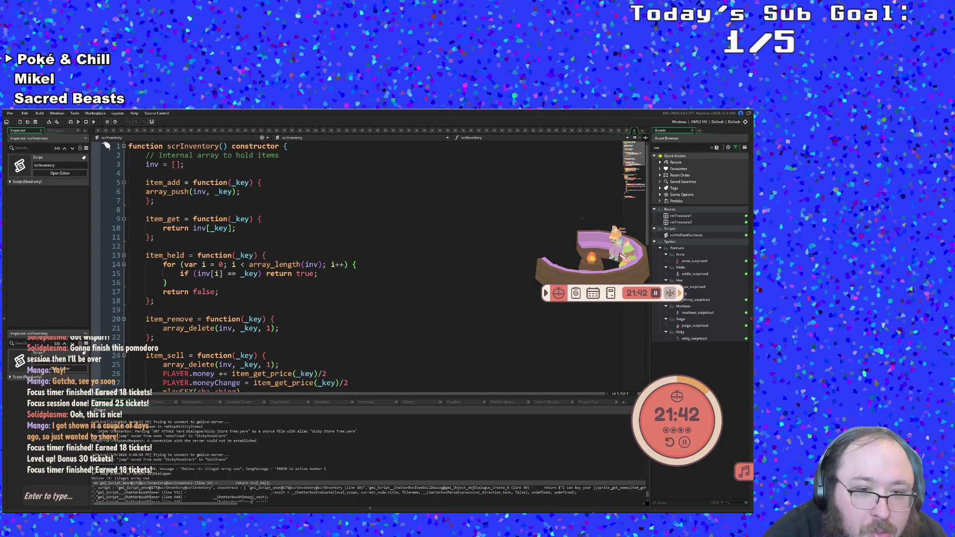
Check the error trace, then breakpoint line 10's item_get return and launch the debugger.
{"action": "left_click", "coordinate": [207, 468]}
{"action": "left_click", "coordinate": [199, 483]}
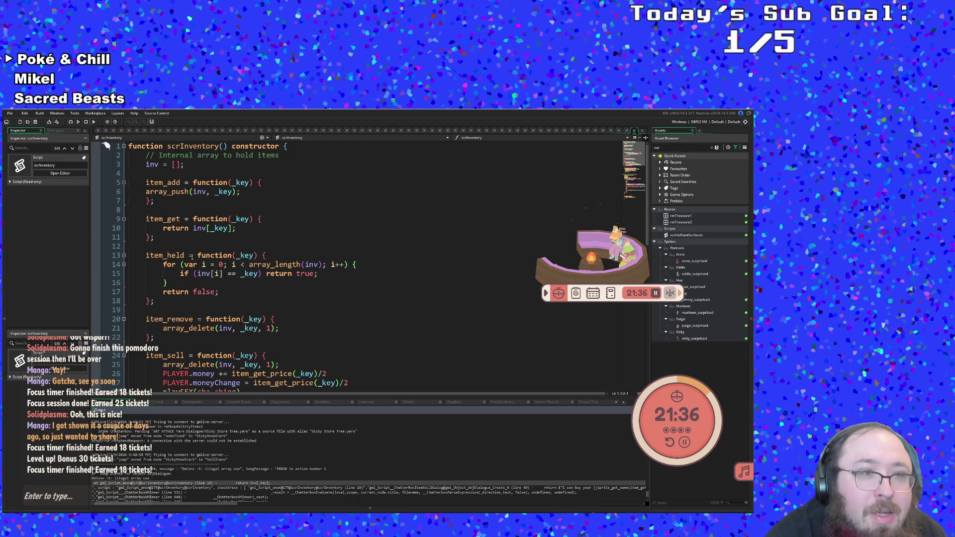
{"action": "left_click", "coordinate": [167, 233]}
{"action": "key", "text": "Up"}
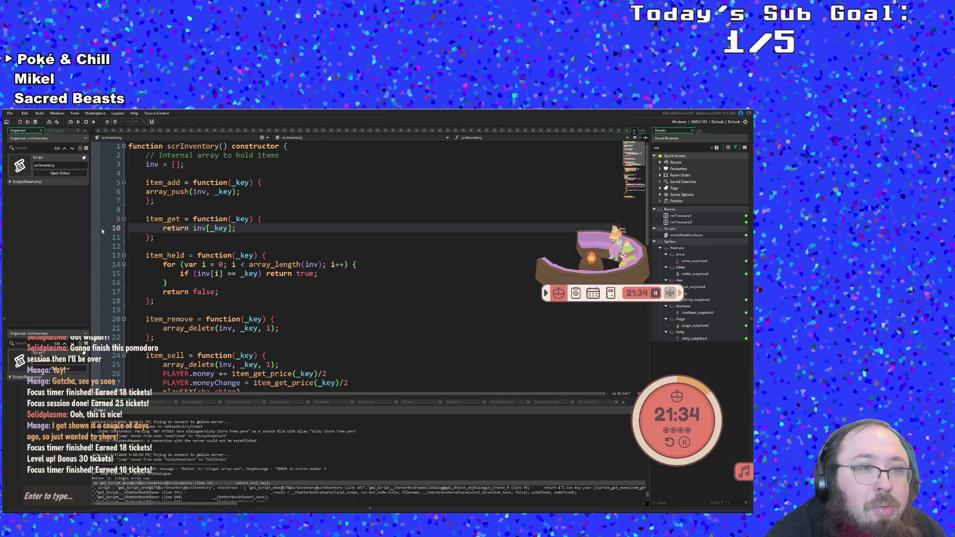
{"action": "left_click", "coordinate": [72, 122]}
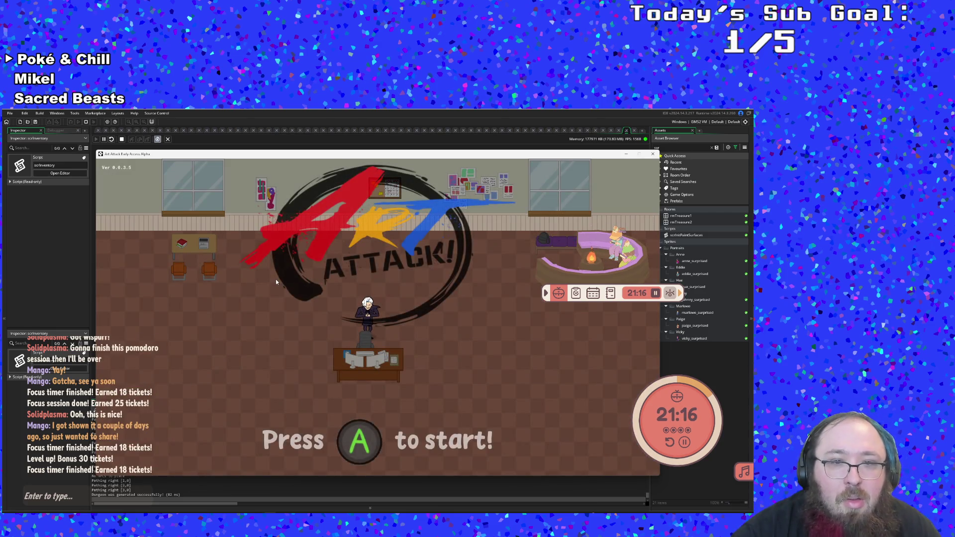
Start the game, reach Vicky's shop, try Sell with nothing to sell, then Leave.
{"action": "left_click", "coordinate": [275, 279]}
{"action": "left_click", "coordinate": [276, 279]}
{"action": "left_click", "coordinate": [276, 279]}
{"action": "key", "text": "Right"}
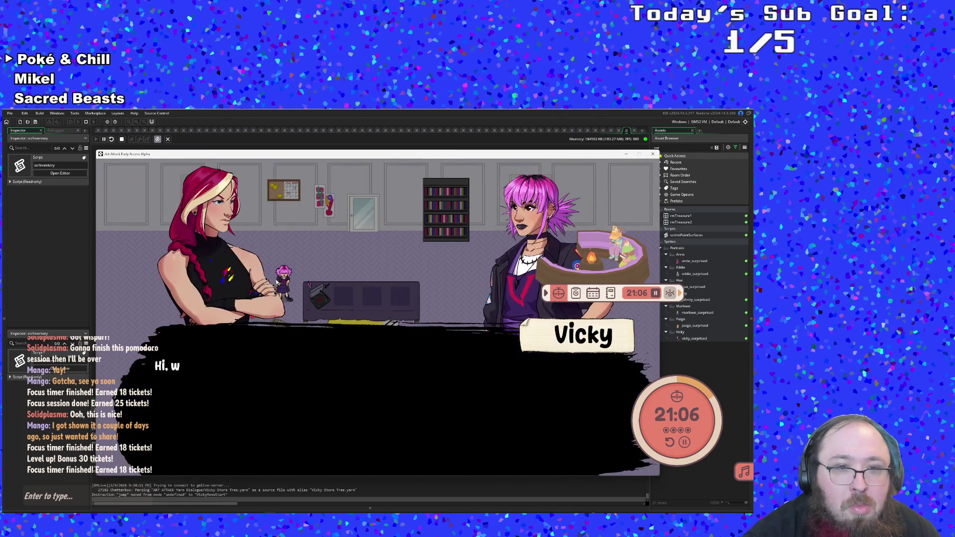
{"action": "key", "text": "Down"}
{"action": "key", "text": "Down"}
{"action": "key", "text": "Return"}
{"action": "key", "text": "Return"}
{"action": "key", "text": "Return"}
{"action": "key", "text": "Return"}
{"action": "key", "text": "Return"}
{"action": "key", "text": "Return"}
{"action": "key", "text": "Return"}
{"action": "key", "text": "Return"}
{"action": "key", "text": "Return"}
{"action": "key", "text": "Return"}
{"action": "key", "text": "Return"}
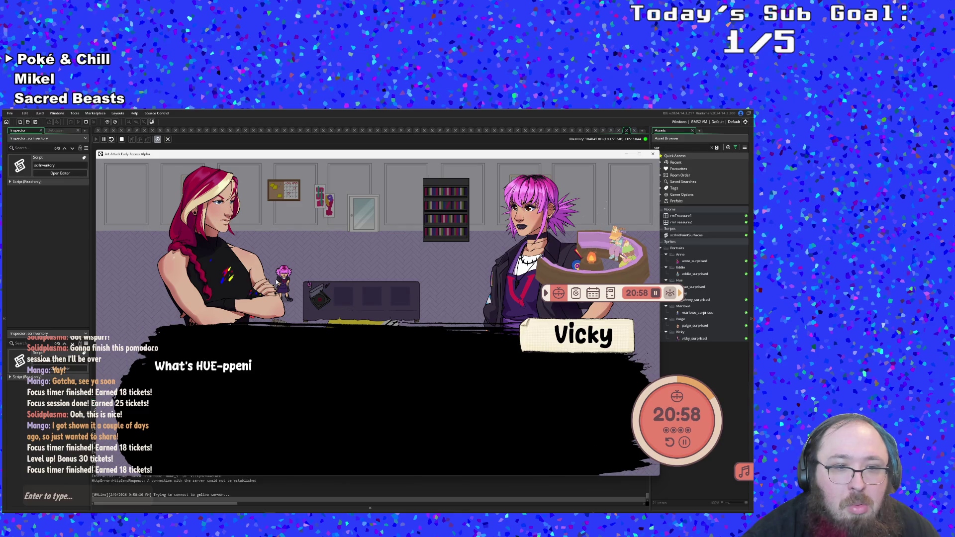
{"action": "key", "text": "Down"}
{"action": "key", "text": "Down"}
{"action": "key", "text": "Return"}
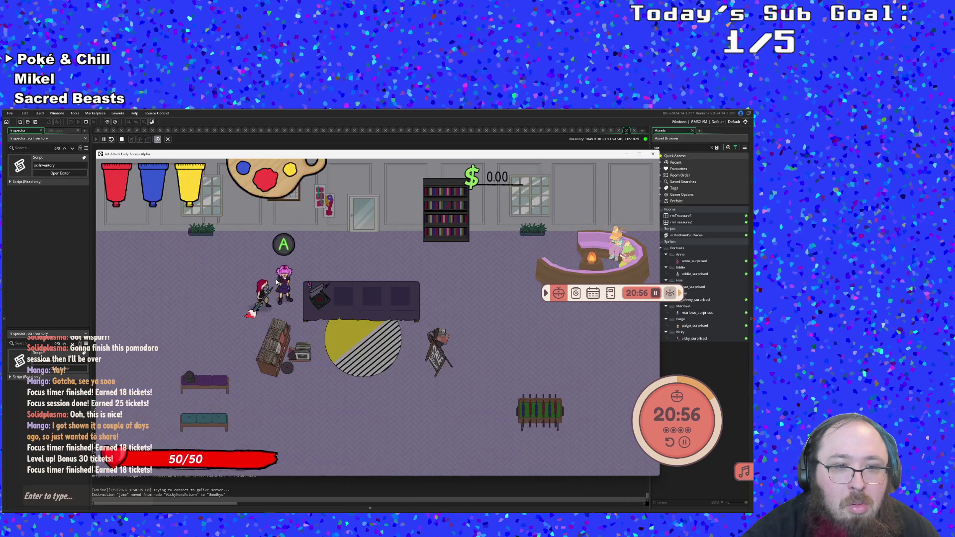
Drop an item with the debug menu's Drop it, then choose Sell at Vicky's to hit the breakpoint.
{"action": "key", "text": "F1"}
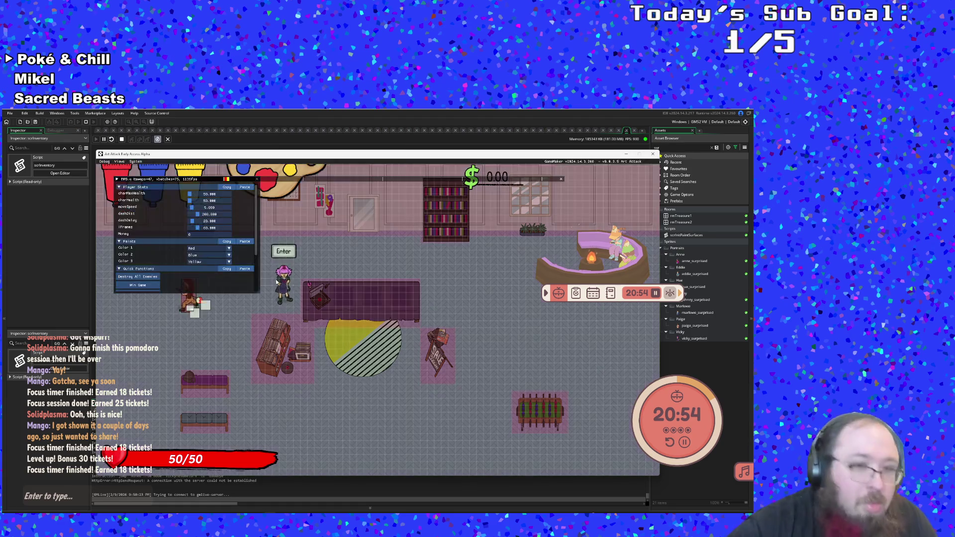
{"action": "scroll", "coordinate": [195, 270], "scroll_direction": "down", "scroll_amount": 2}
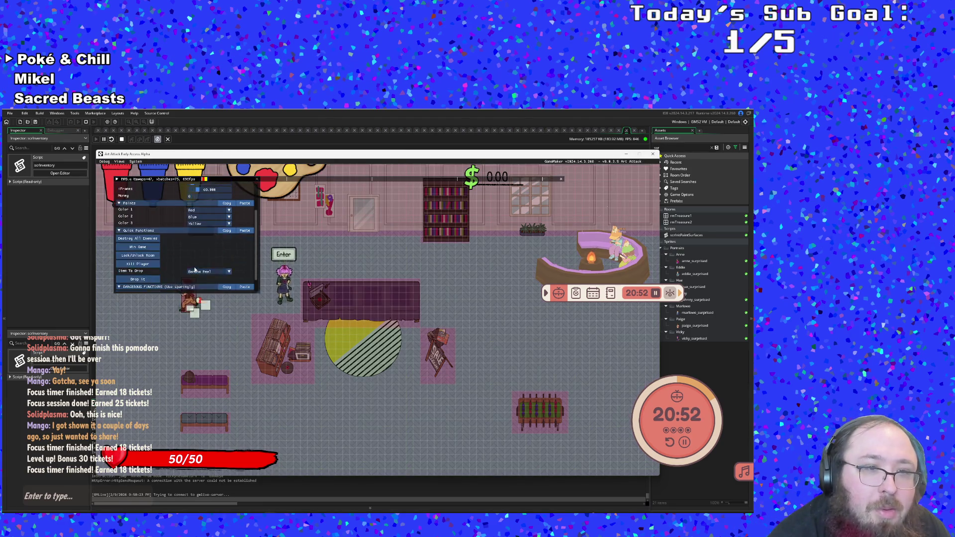
{"action": "scroll", "coordinate": [195, 270], "scroll_direction": "down", "scroll_amount": 1}
{"action": "left_click", "coordinate": [147, 265]}
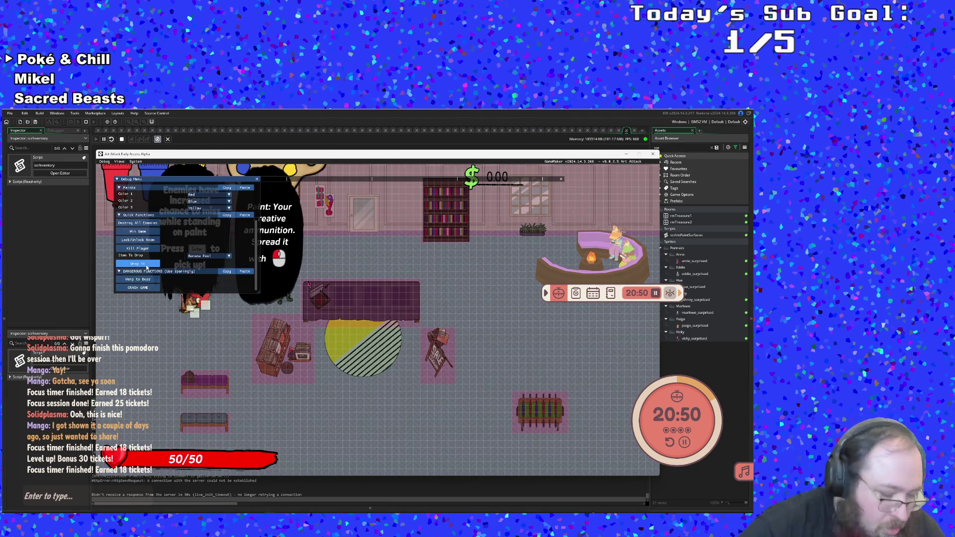
{"action": "key", "text": "F1"}
{"action": "key", "text": "Return"}
{"action": "key", "text": "Up"}
{"action": "key", "text": "Up"}
{"action": "key", "text": "Return"}
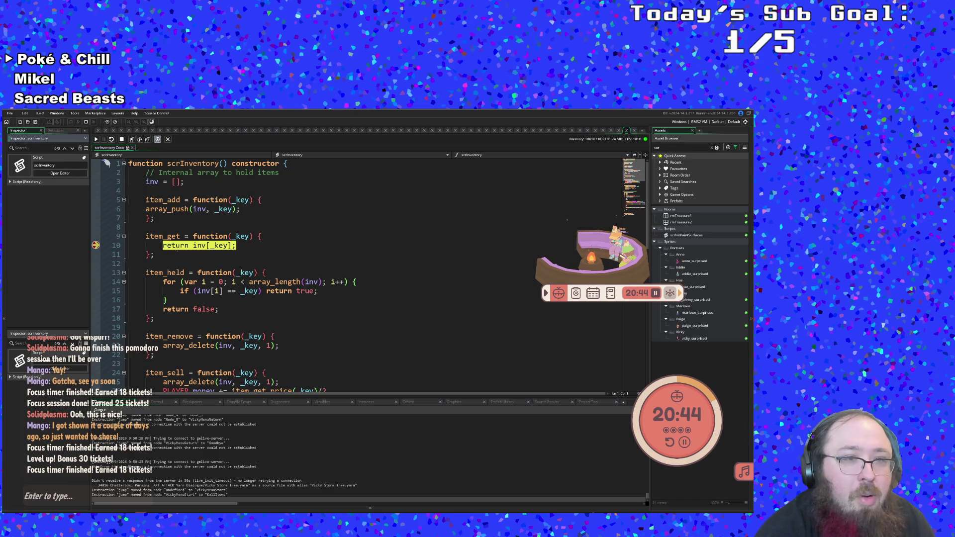
Examine the paused item_get return line and nearby scrInventory code.
{"action": "mouse_move", "coordinate": [213, 248]}
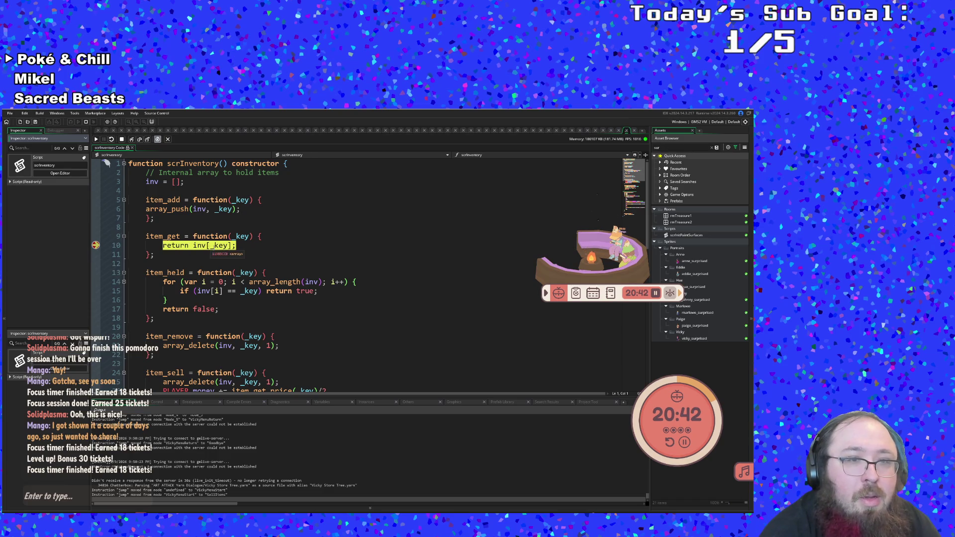
{"action": "left_click", "coordinate": [256, 245]}
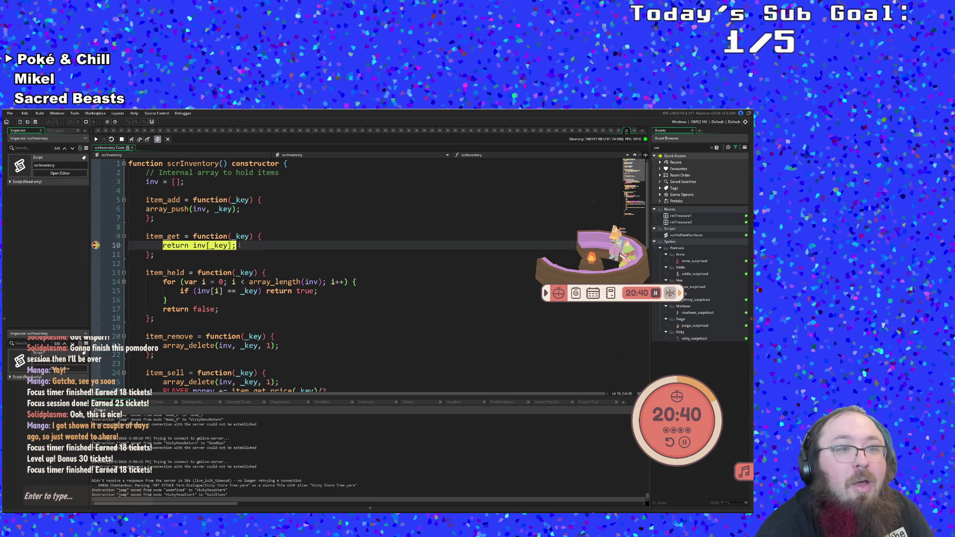
{"action": "left_click", "coordinate": [273, 258]}
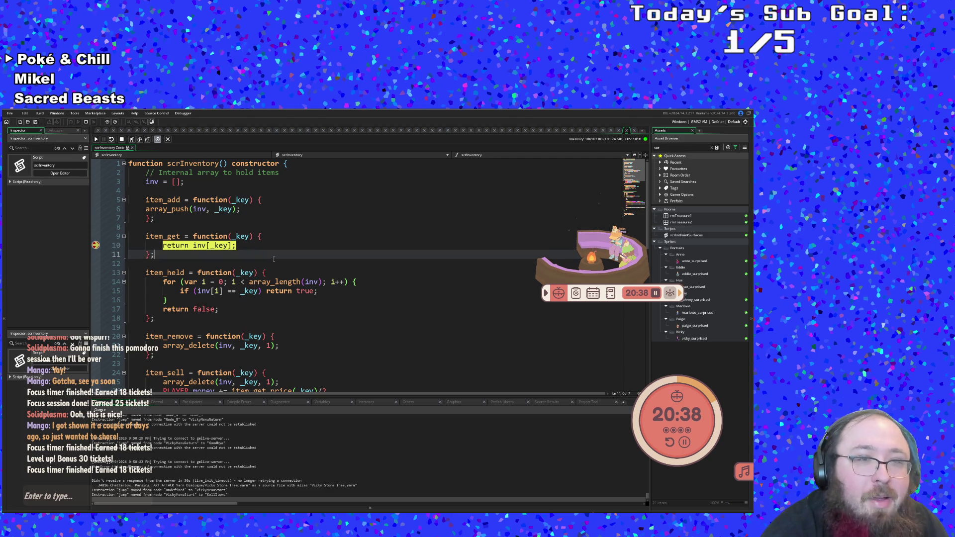
{"action": "left_click", "coordinate": [247, 249]}
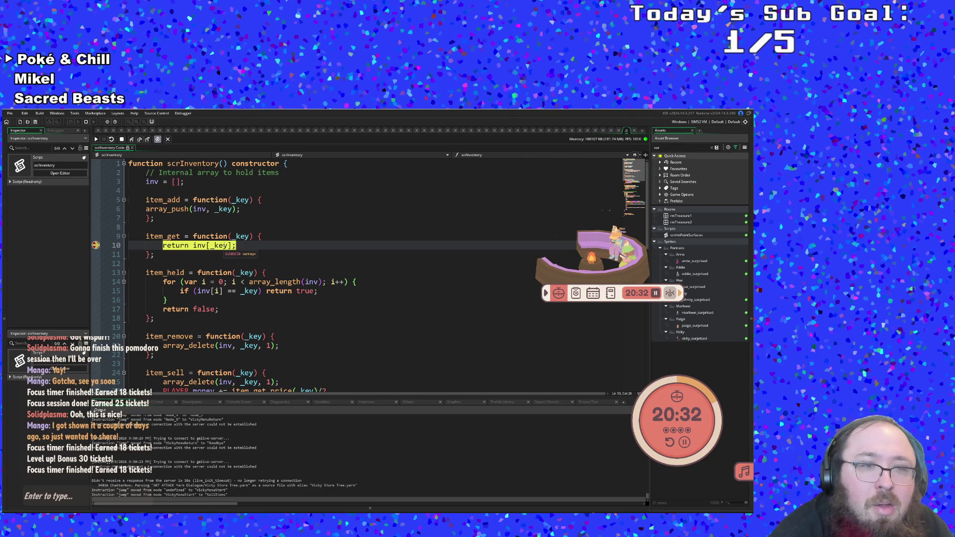
{"action": "scroll", "coordinate": [212, 273], "scroll_direction": "down", "scroll_amount": 2}
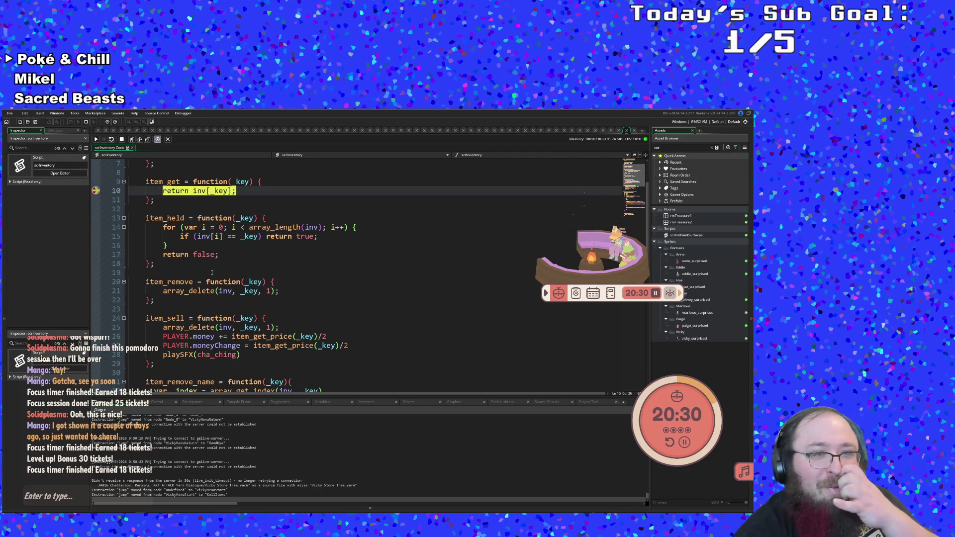
{"action": "scroll", "coordinate": [212, 275], "scroll_direction": "up", "scroll_amount": 2}
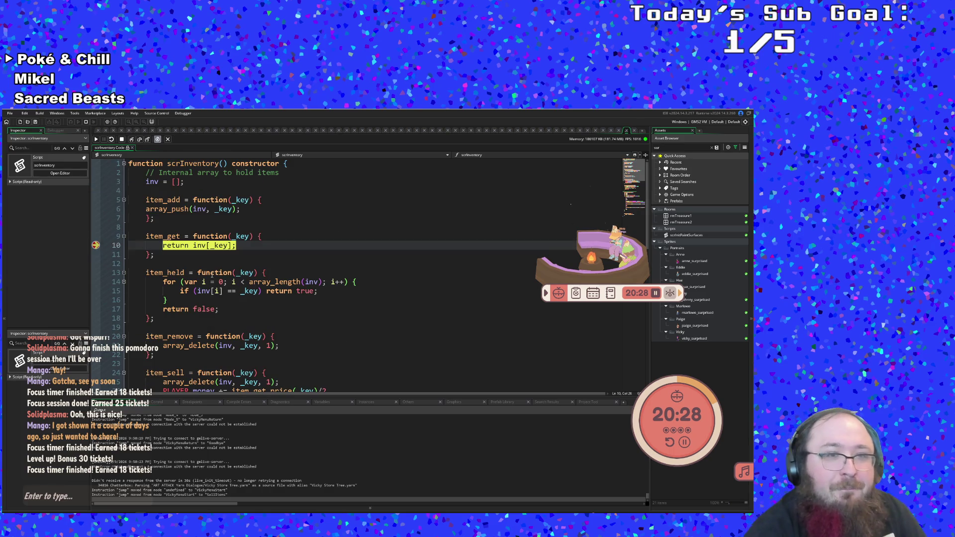
{"action": "left_click", "coordinate": [203, 273]}
{"action": "left_click", "coordinate": [202, 262]}
{"action": "scroll", "coordinate": [203, 260], "scroll_direction": "down", "scroll_amount": 10}
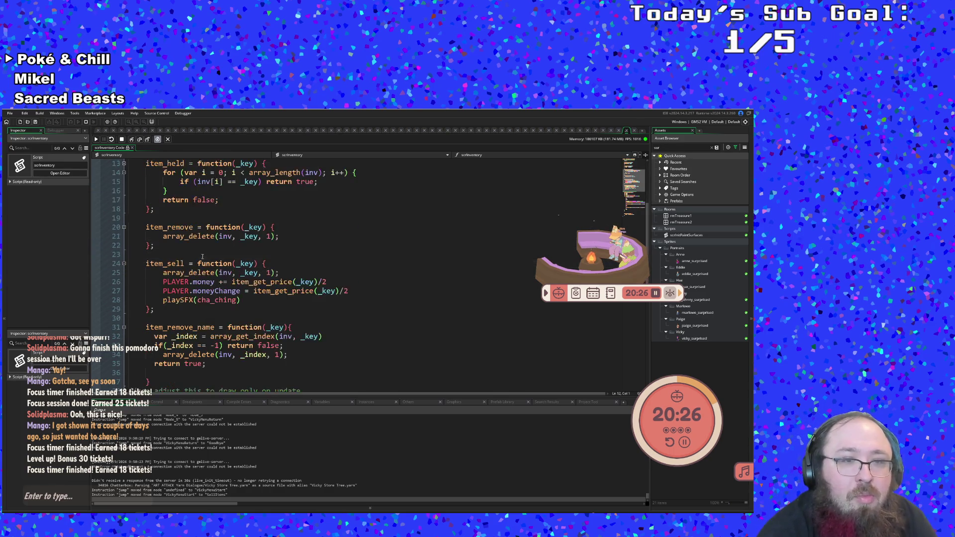
{"action": "scroll", "coordinate": [203, 256], "scroll_direction": "up", "scroll_amount": 8}
{"action": "scroll", "coordinate": [203, 255], "scroll_direction": "up", "scroll_amount": 2}
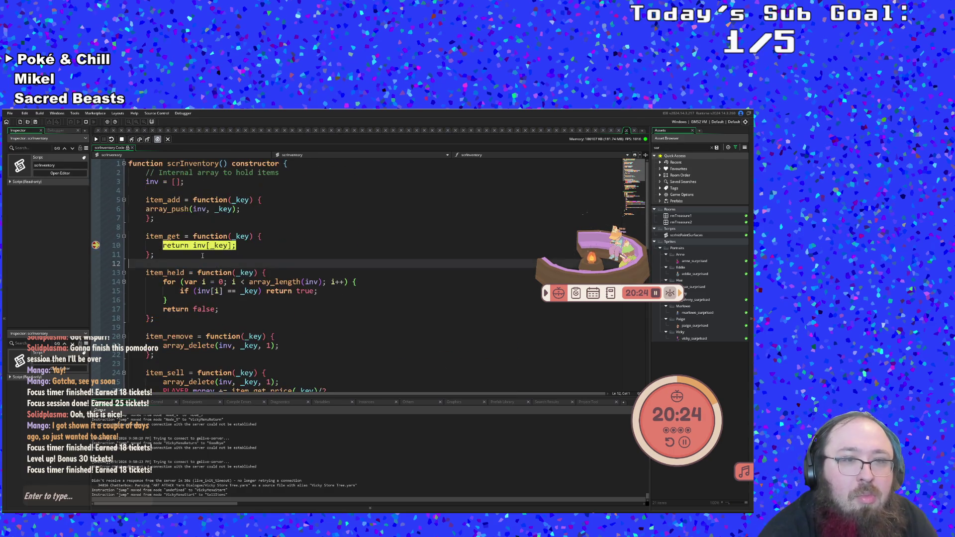
Inspect the _key parameter in item_get and the item_add definition line.
{"action": "left_click", "coordinate": [234, 228]}
{"action": "scroll", "coordinate": [233, 230], "scroll_direction": "down", "scroll_amount": 3}
{"action": "scroll", "coordinate": [233, 230], "scroll_direction": "up", "scroll_amount": 3}
{"action": "left_click", "coordinate": [223, 209]}
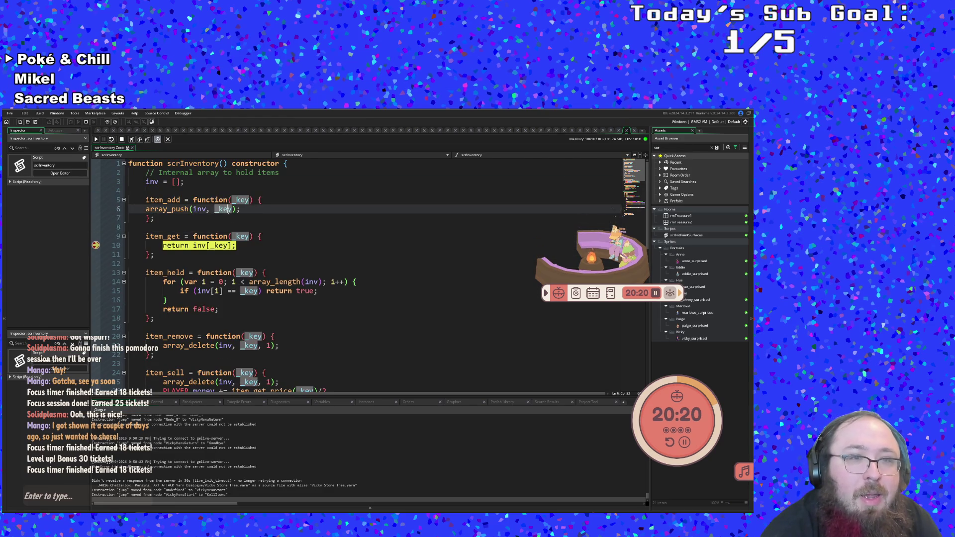
{"action": "key", "text": "Right"}
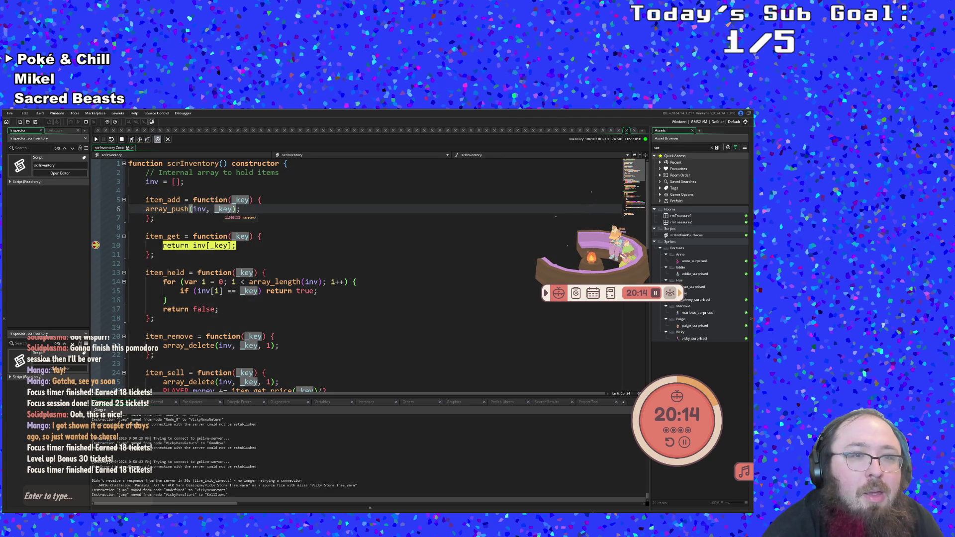
{"action": "key", "text": "Up"}
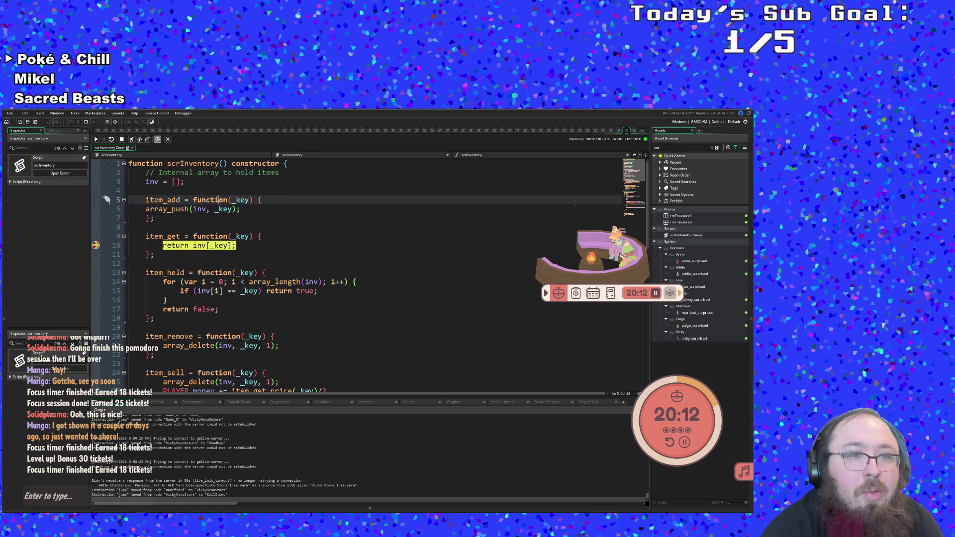
Stop the debug session, highlight _key uses in item_add, and open Search & Replace.
{"action": "left_click", "coordinate": [250, 199]}
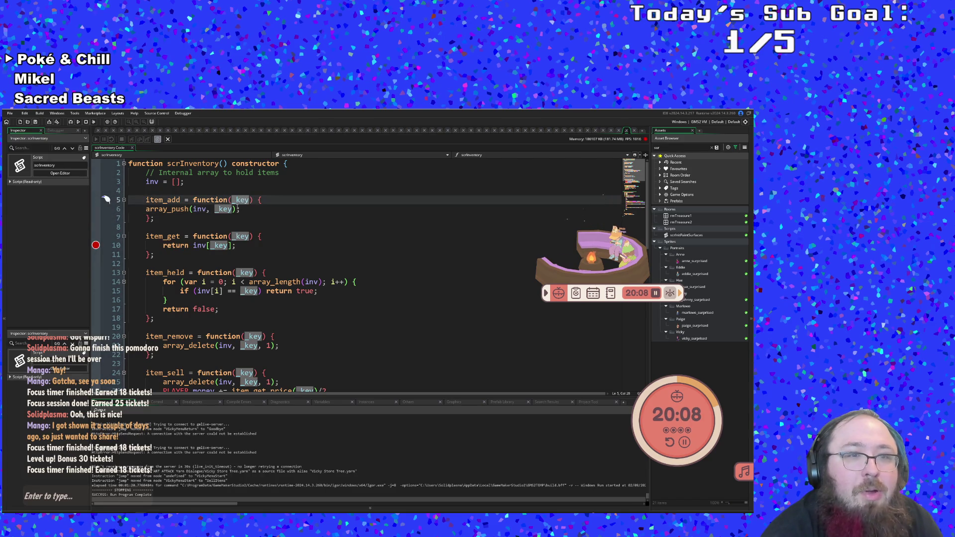
{"action": "left_click", "coordinate": [227, 209]}
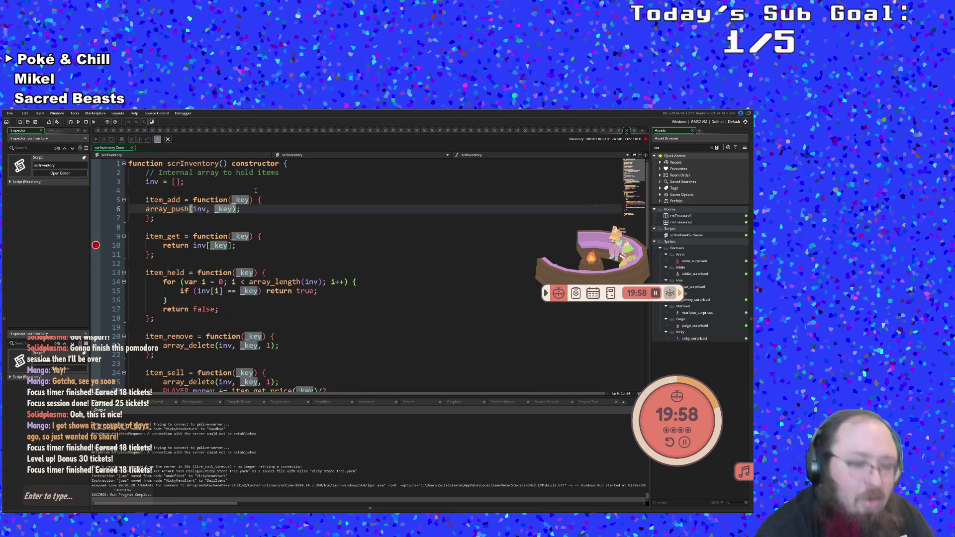
{"action": "key", "text": "ctrl+f"}
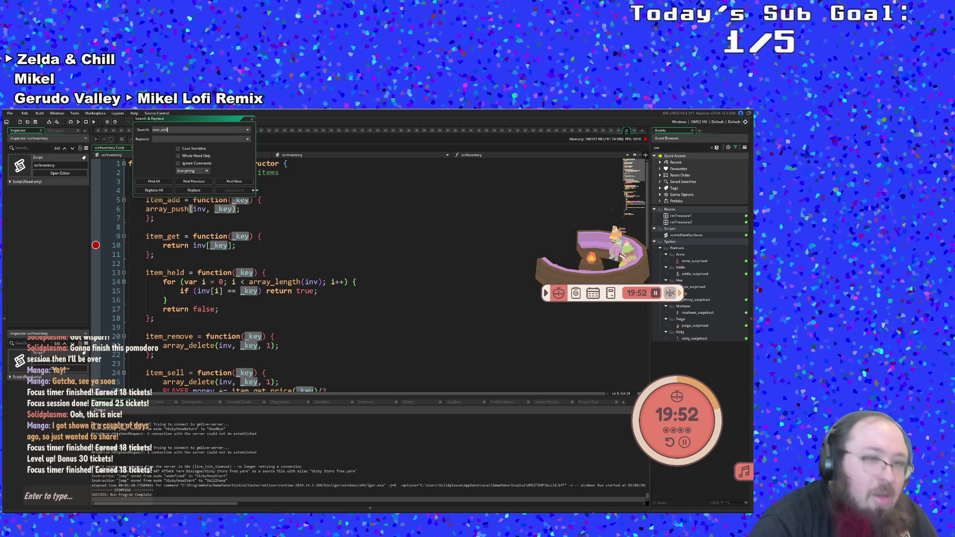
List all item_add matches and visit objBrush's calls at lines 1024 and 981, then scrInventory's definition.
{"action": "key", "text": "Return"}
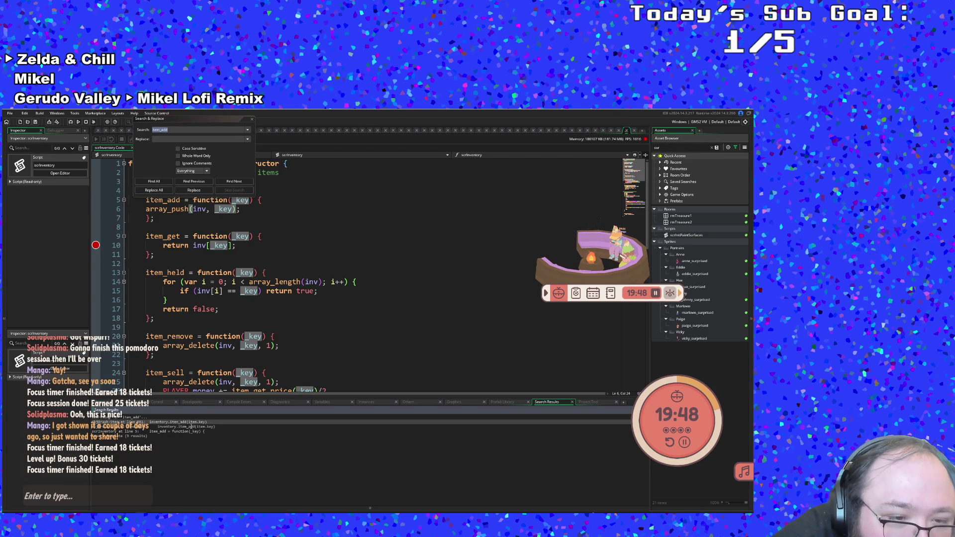
{"action": "double_click", "coordinate": [190, 427]}
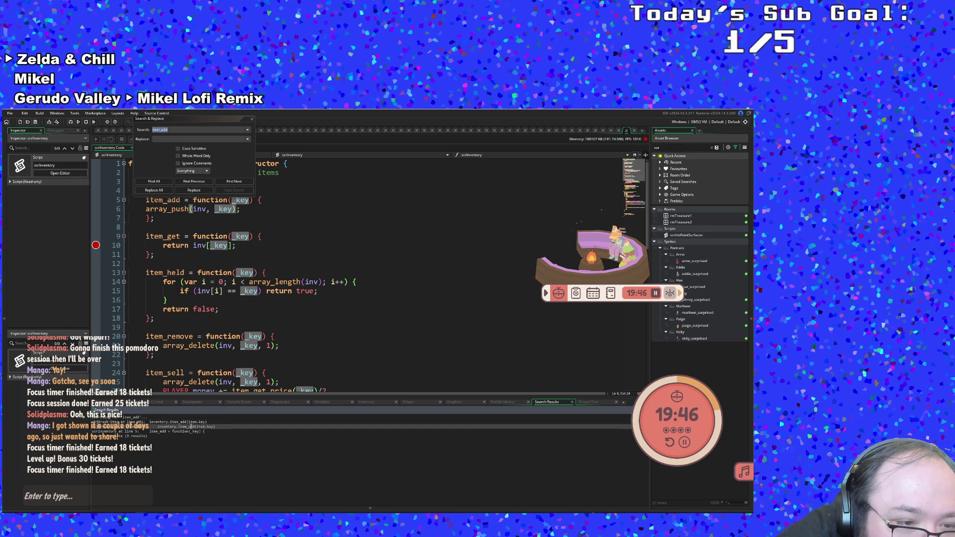
{"action": "left_click", "coordinate": [248, 301]}
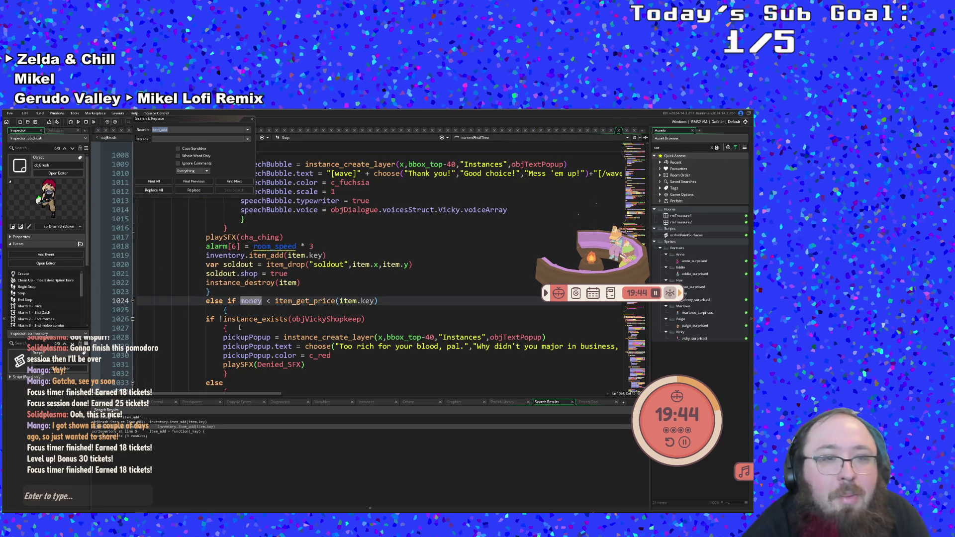
{"action": "double_click", "coordinate": [177, 421]}
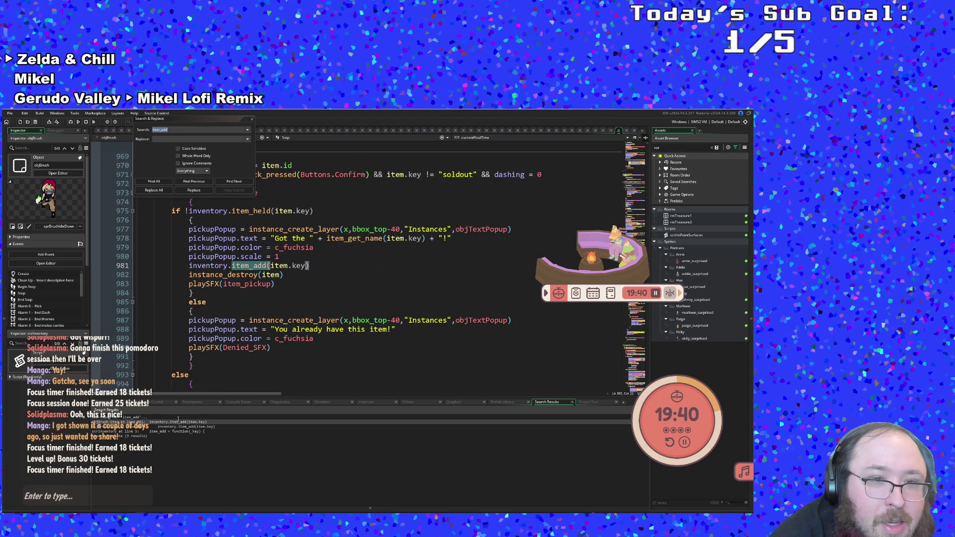
{"action": "left_click", "coordinate": [229, 265]}
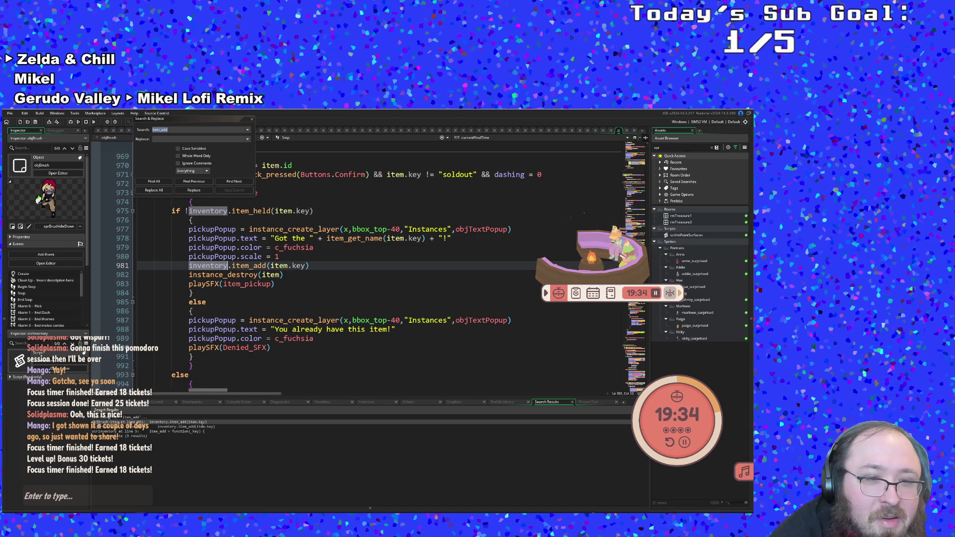
{"action": "double_click", "coordinate": [188, 432]}
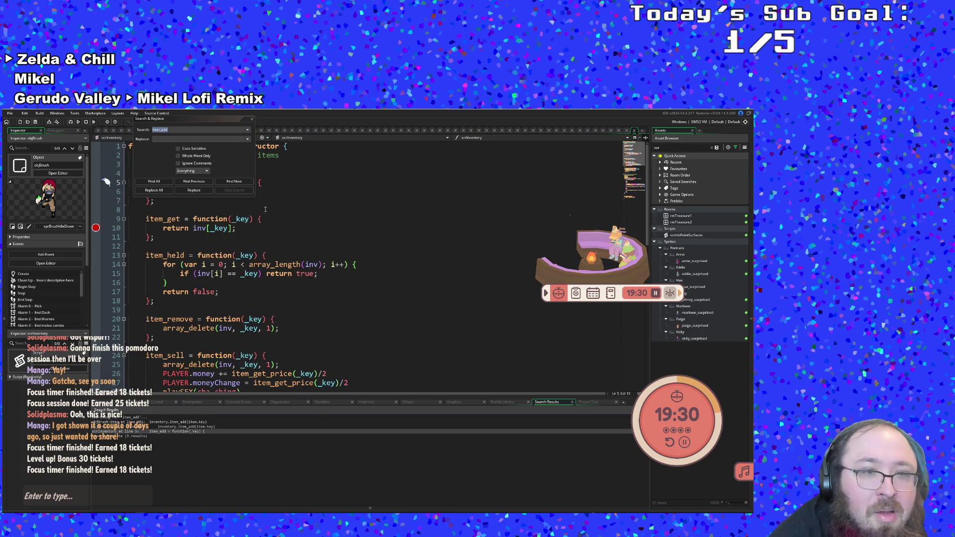
Close Search & Replace and open scrInitDebugOverlay via the asset search.
{"action": "left_click", "coordinate": [253, 118]}
{"action": "key", "text": "ctrl+t"}
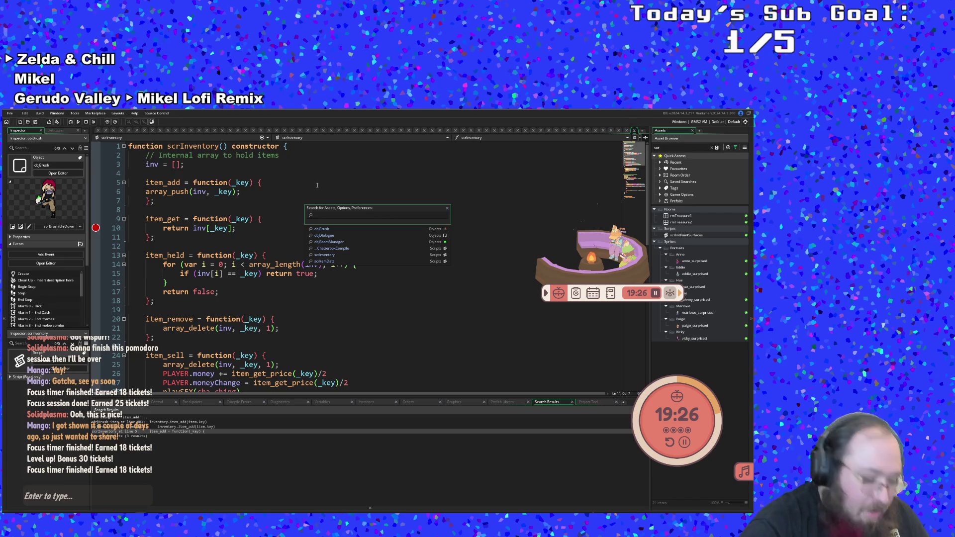
{"action": "type", "text": "scrDEin"}
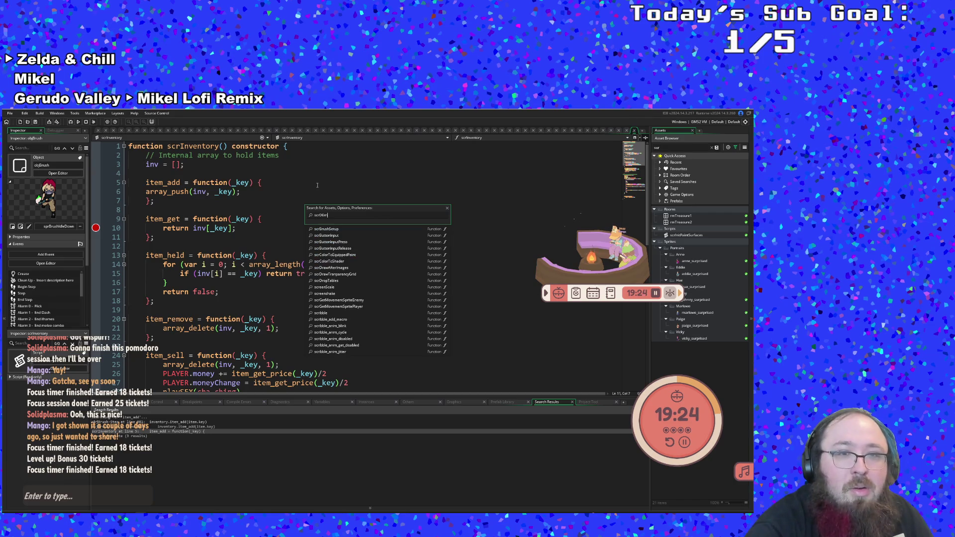
{"action": "type", "text": "e"}
{"action": "key", "text": "BackSpace"}
{"action": "key", "text": "BackSpace"}
{"action": "key", "text": "BackSpace"}
{"action": "key", "text": "BackSpace"}
{"action": "type", "text": "invENT"}
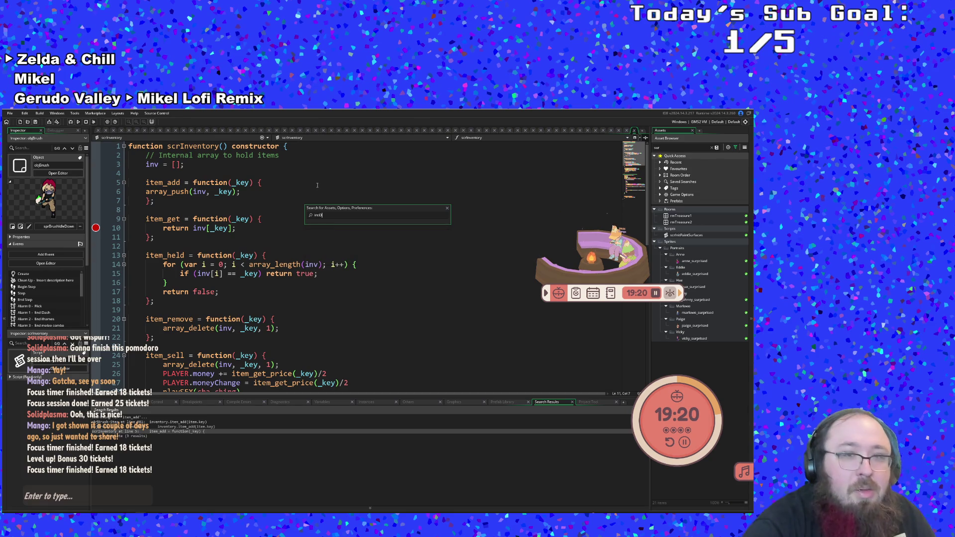
{"action": "key", "text": "BackSpace"}
{"action": "key", "text": "BackSpace"}
{"action": "key", "text": "BackSpace"}
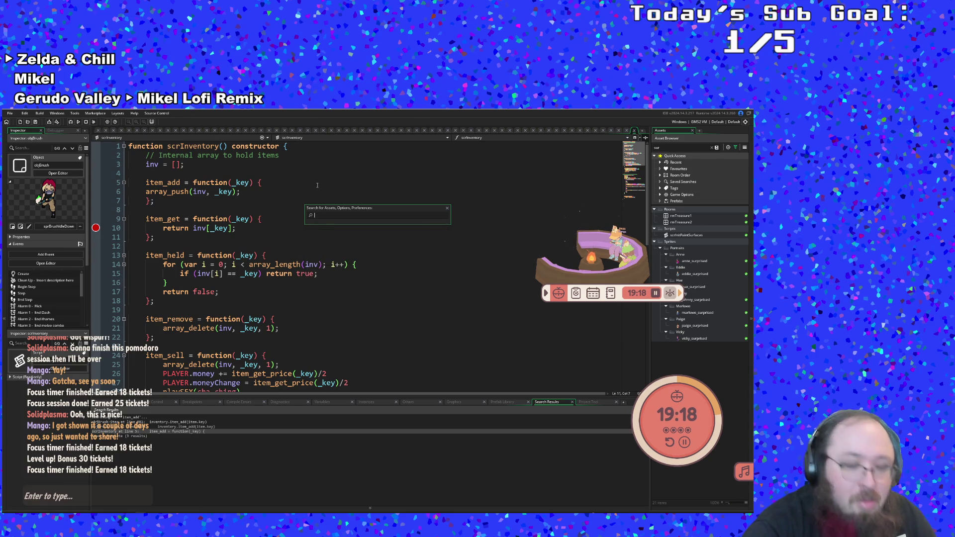
{"action": "type", "text": "itDe"}
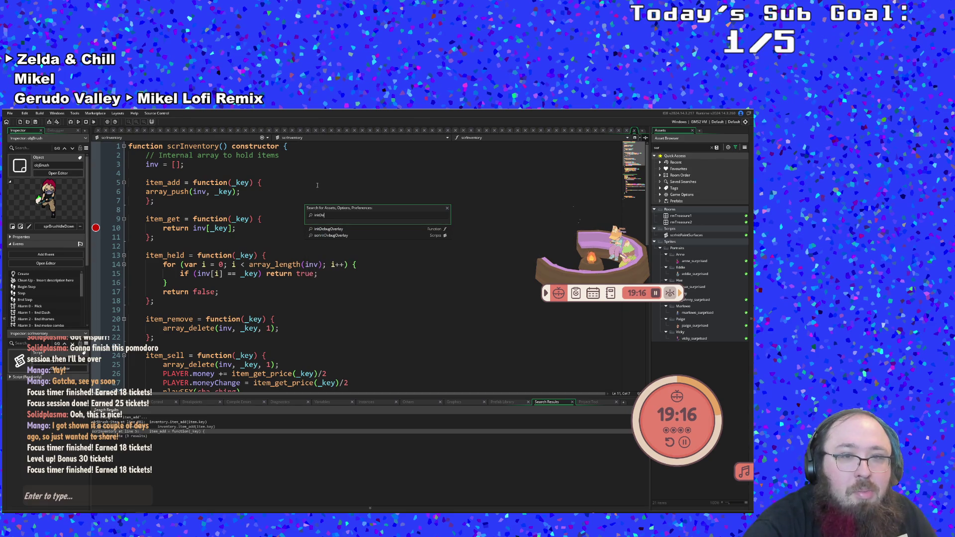
{"action": "key", "text": "Return"}
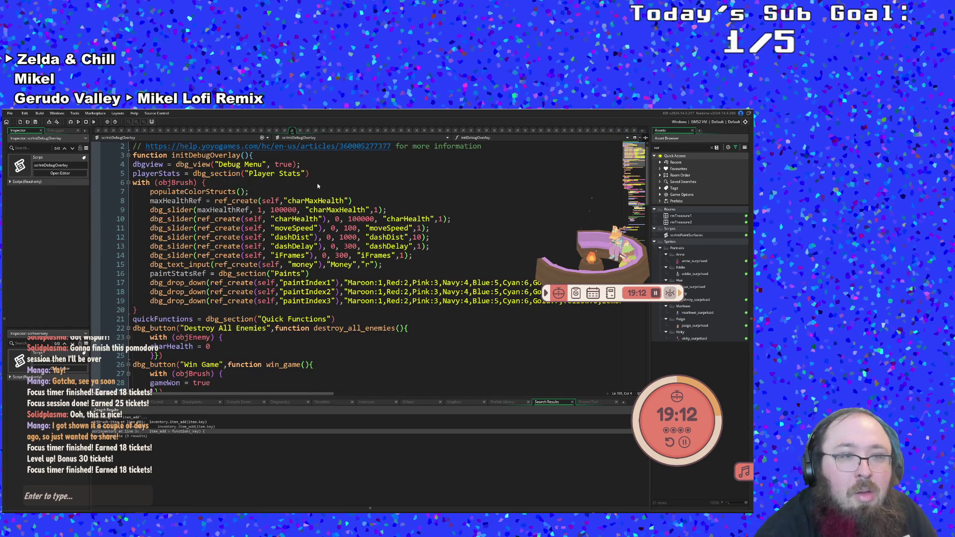
Inspect the Drop it button's item_drop call, tracing objBrush, global.Item_Data and .key.
{"action": "scroll", "coordinate": [316, 184], "scroll_direction": "down", "scroll_amount": 12}
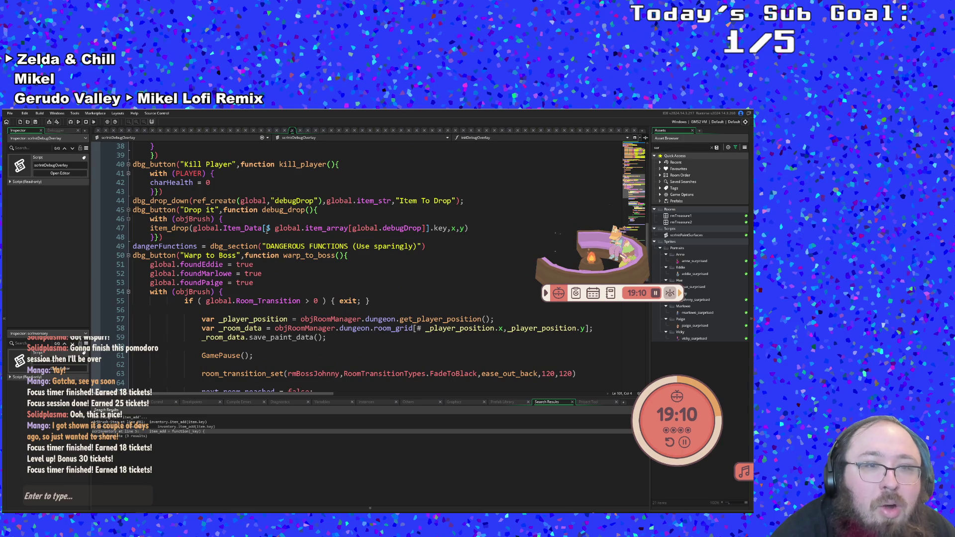
{"action": "left_click", "coordinate": [259, 228]}
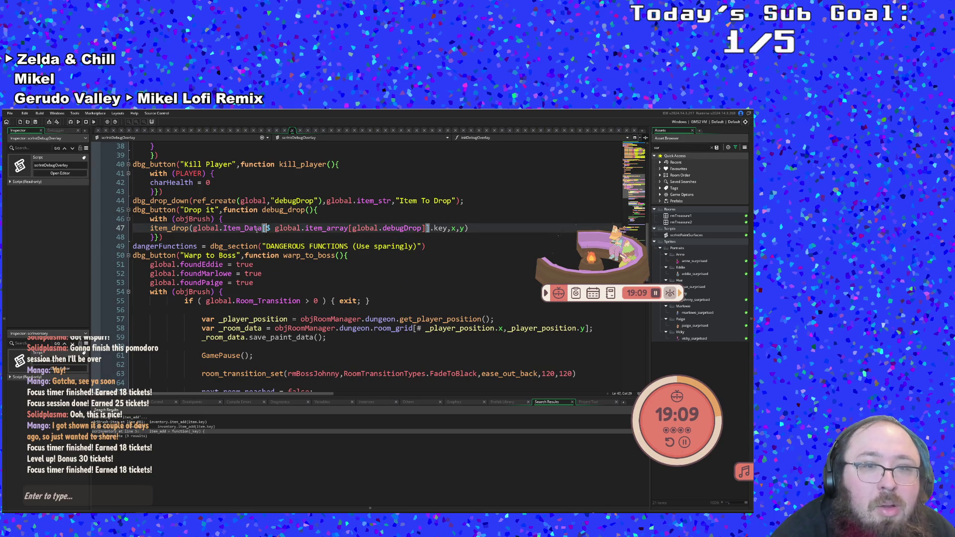
{"action": "type", "text": "_"}
{"action": "left_click", "coordinate": [197, 218]}
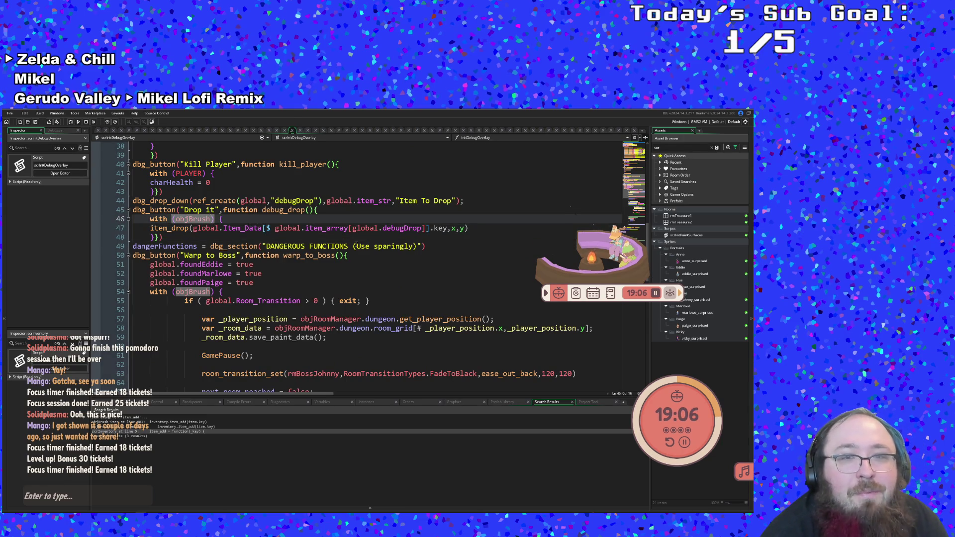
{"action": "left_click", "coordinate": [358, 228]}
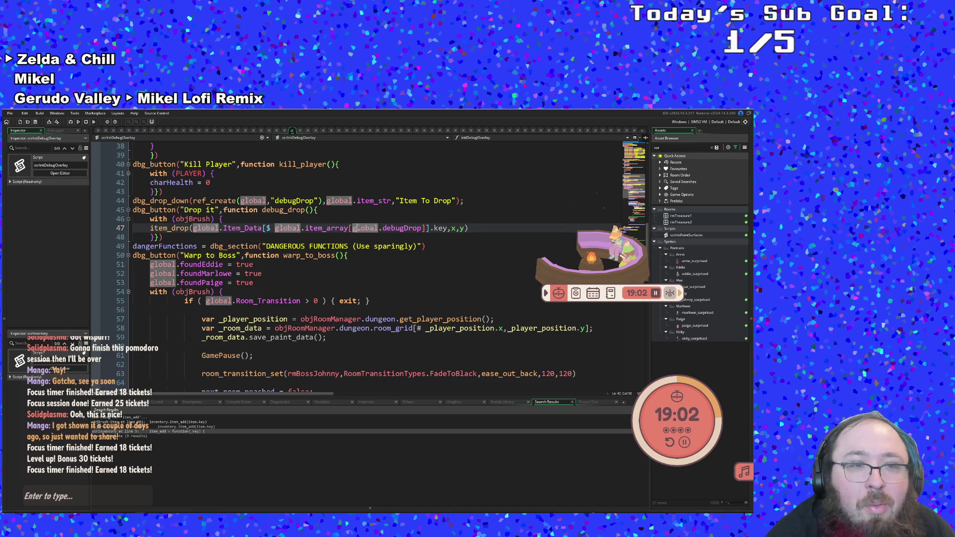
{"action": "left_click", "coordinate": [403, 228]}
{"action": "left_click", "coordinate": [434, 228]}
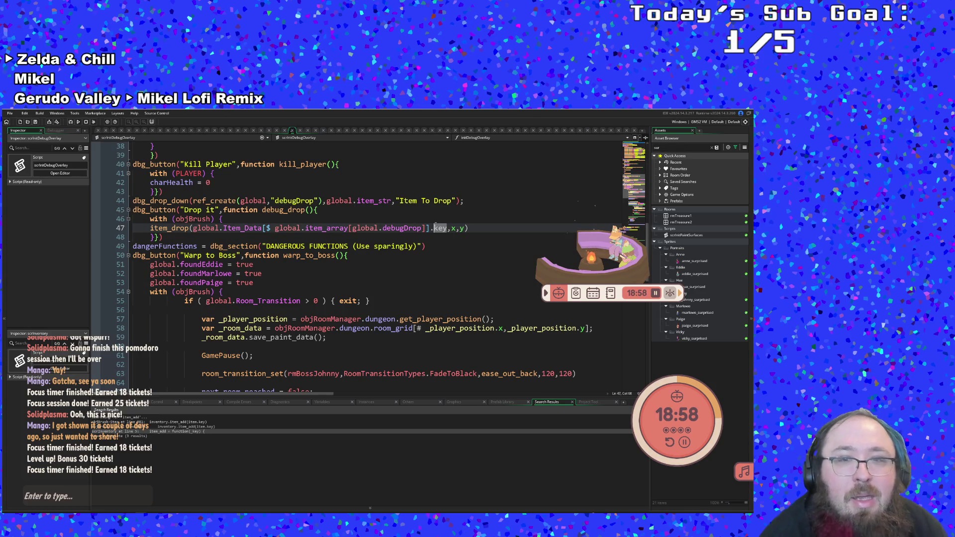
{"action": "left_click", "coordinate": [383, 252]}
{"action": "key", "text": "ctrl+t"}
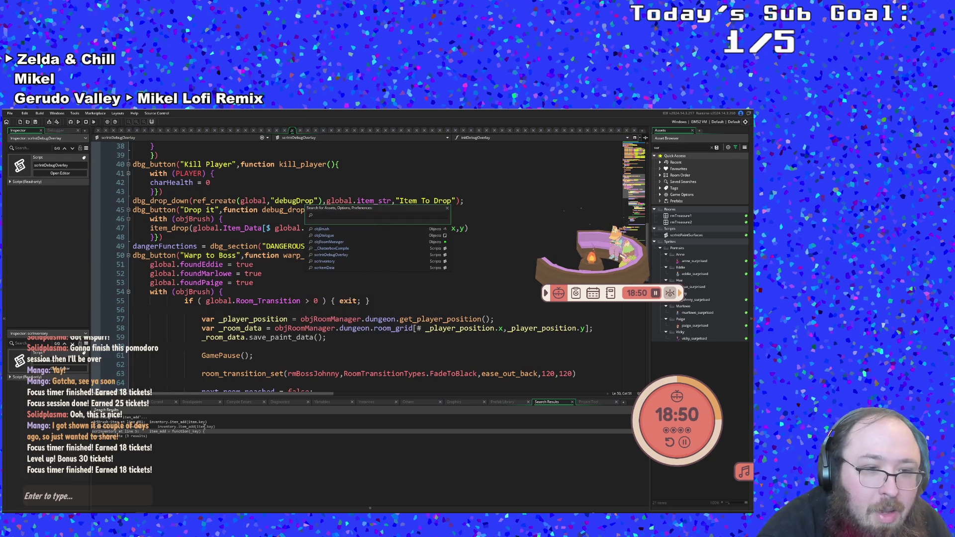
Open objBrush's Step event and review the shop purchase code.
{"action": "key", "text": "Return"}
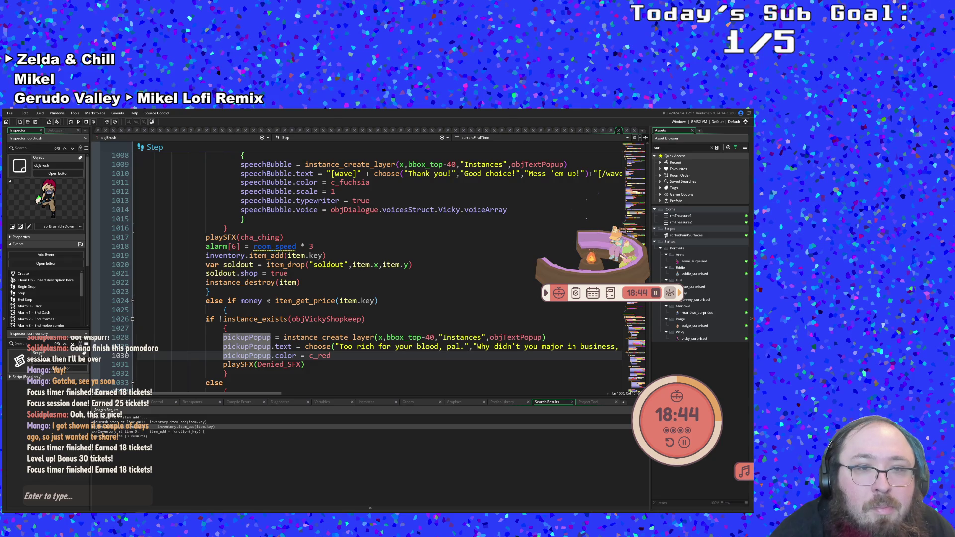
{"action": "scroll", "coordinate": [269, 302], "scroll_direction": "up", "scroll_amount": 2}
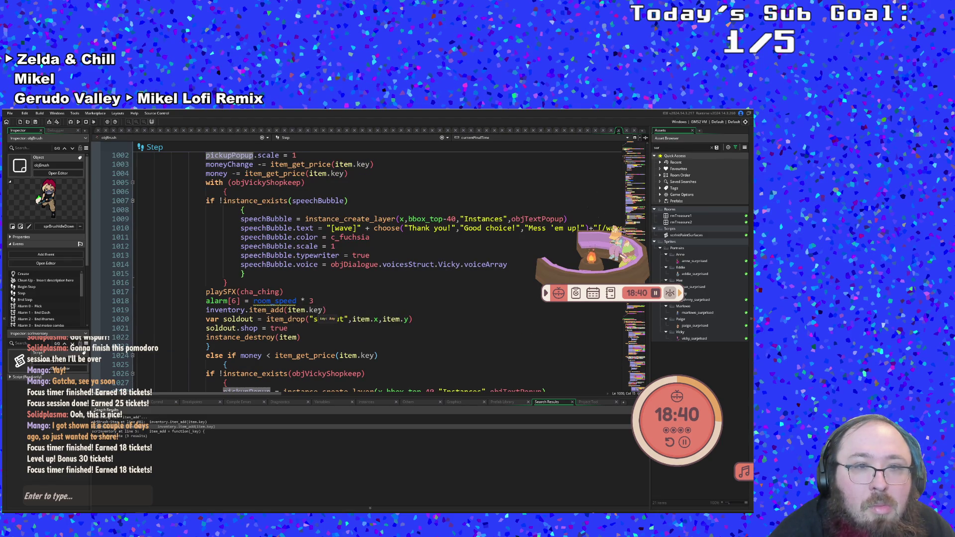
{"action": "scroll", "coordinate": [324, 316], "scroll_direction": "up", "scroll_amount": 2}
{"action": "scroll", "coordinate": [323, 312], "scroll_direction": "up", "scroll_amount": 12}
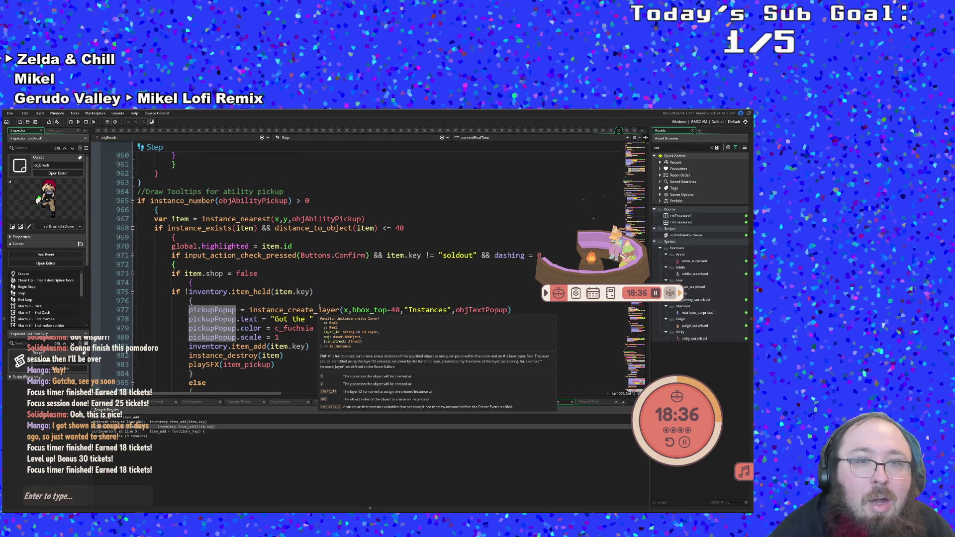
{"action": "scroll", "coordinate": [308, 294], "scroll_direction": "down", "scroll_amount": 2}
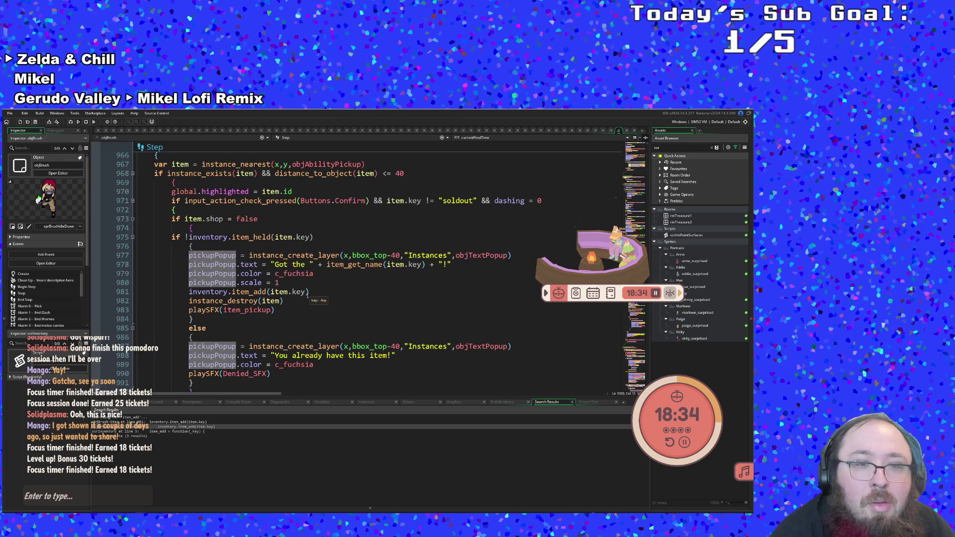
{"action": "scroll", "coordinate": [308, 295], "scroll_direction": "down", "scroll_amount": 2}
{"action": "scroll", "coordinate": [307, 294], "scroll_direction": "down", "scroll_amount": 3}
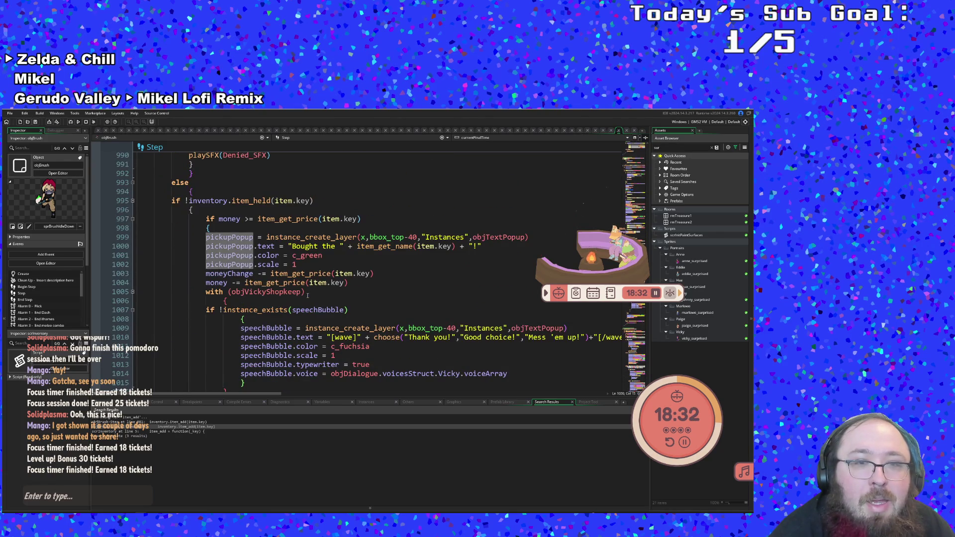
{"action": "scroll", "coordinate": [308, 294], "scroll_direction": "down", "scroll_amount": 3}
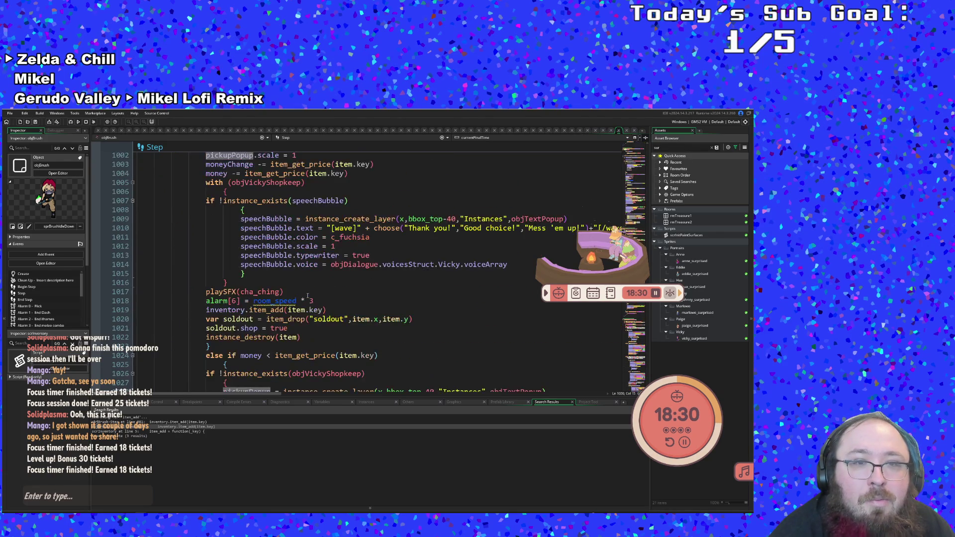
{"action": "scroll", "coordinate": [308, 297], "scroll_direction": "up", "scroll_amount": 4}
{"action": "mouse_move", "coordinate": [308, 297]}
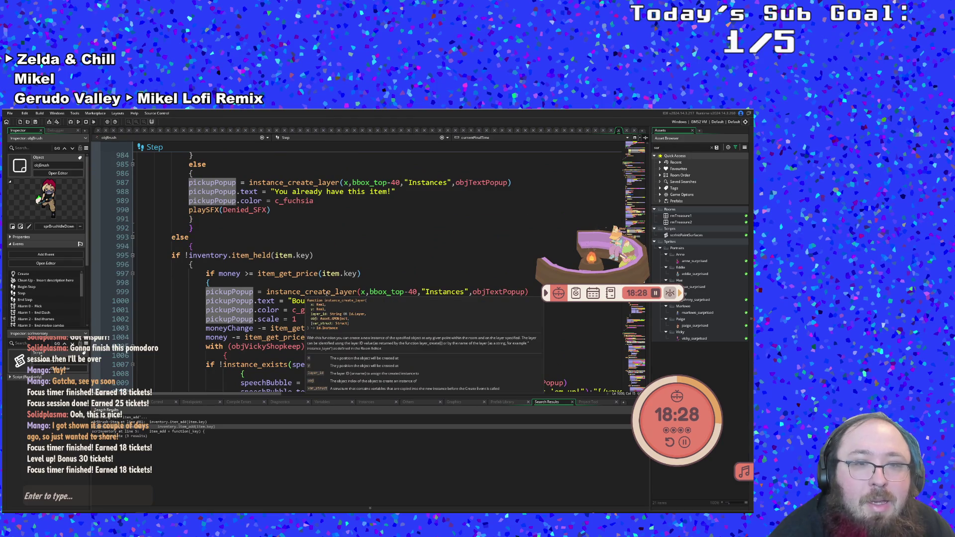
{"action": "left_click", "coordinate": [334, 283]}
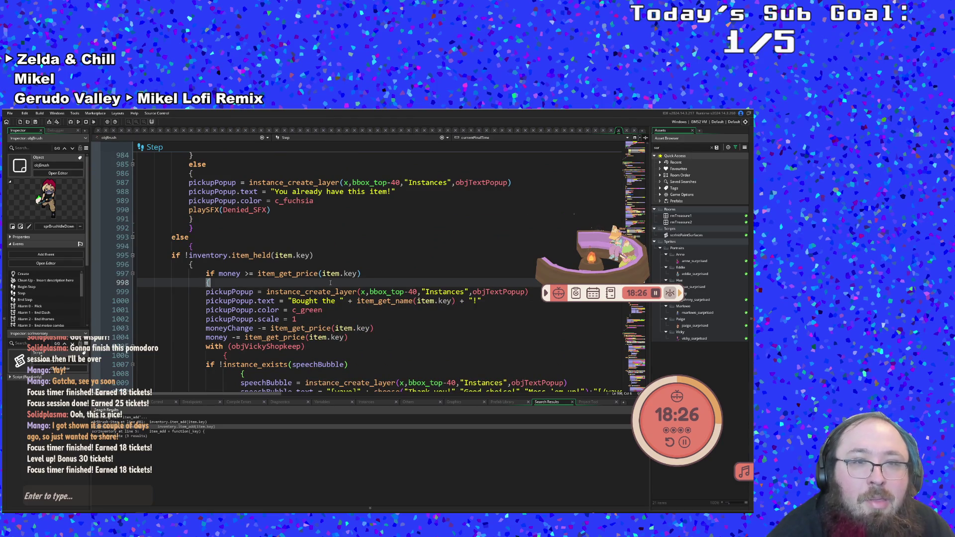
{"action": "scroll", "coordinate": [330, 282], "scroll_direction": "up", "scroll_amount": 10}
{"action": "scroll", "coordinate": [323, 282], "scroll_direction": "down", "scroll_amount": 2}
{"action": "scroll", "coordinate": [322, 282], "scroll_direction": "down", "scroll_amount": 4}
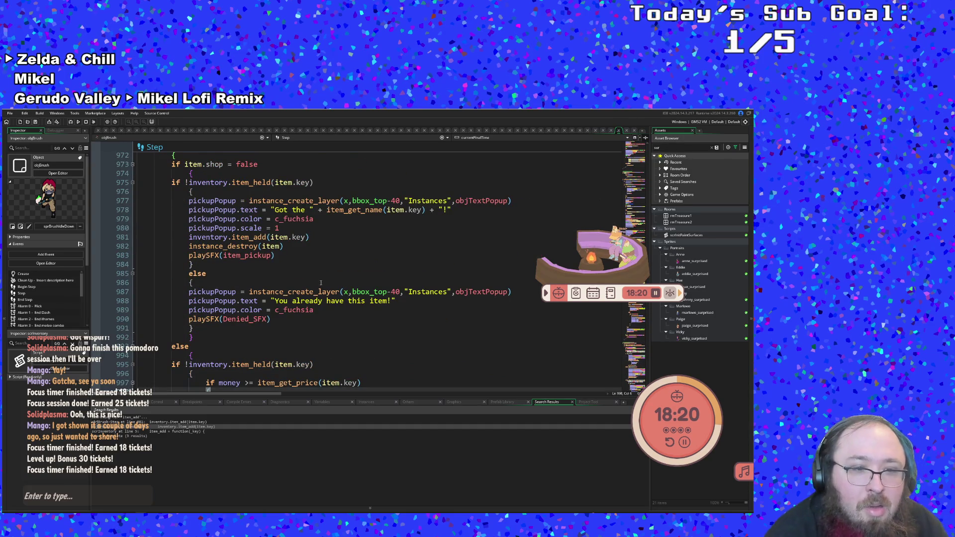
Go to the inventory.item_add call on line 981 and jump to the item_held definition.
{"action": "left_click", "coordinate": [272, 336]}
{"action": "scroll", "coordinate": [273, 337], "scroll_direction": "up", "scroll_amount": 2}
{"action": "key", "text": "Up"}
{"action": "key", "text": "Up"}
{"action": "key", "text": "Up"}
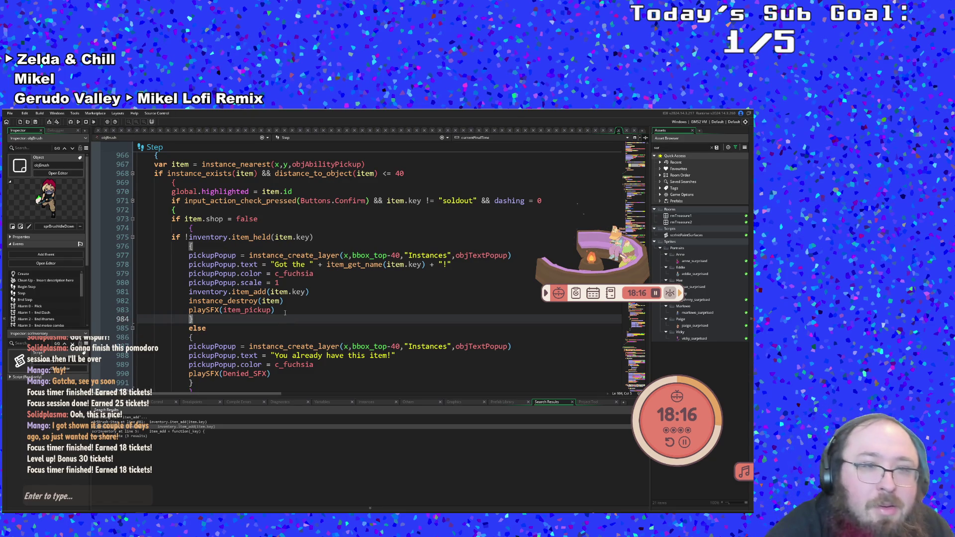
{"action": "key", "text": "Up"}
{"action": "key", "text": "Up"}
{"action": "key", "text": "Up"}
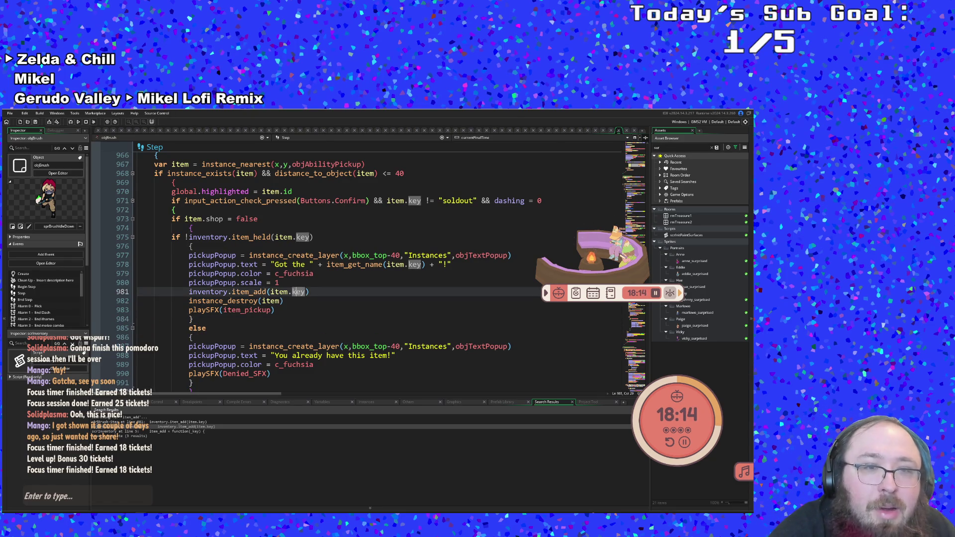
{"action": "middle_click", "coordinate": [246, 237]}
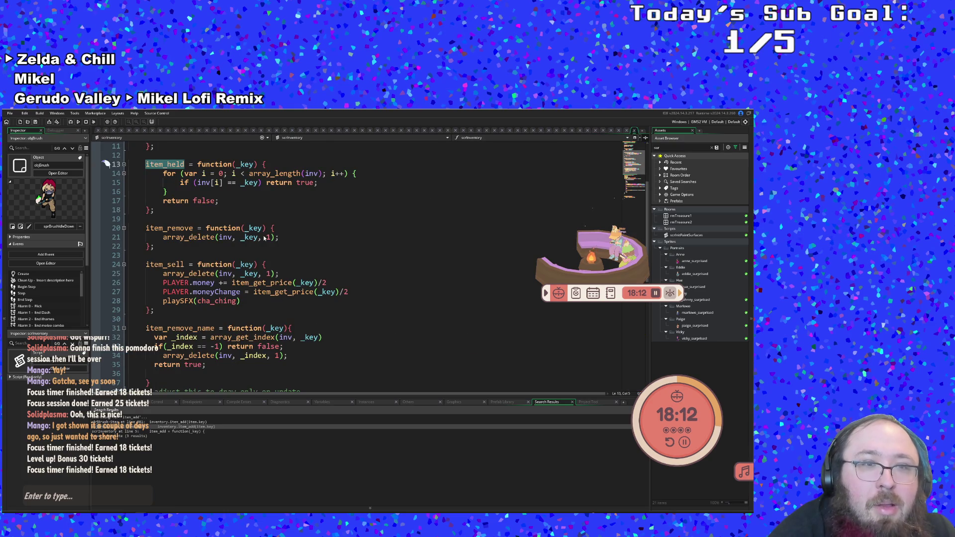
{"action": "left_click", "coordinate": [246, 199]}
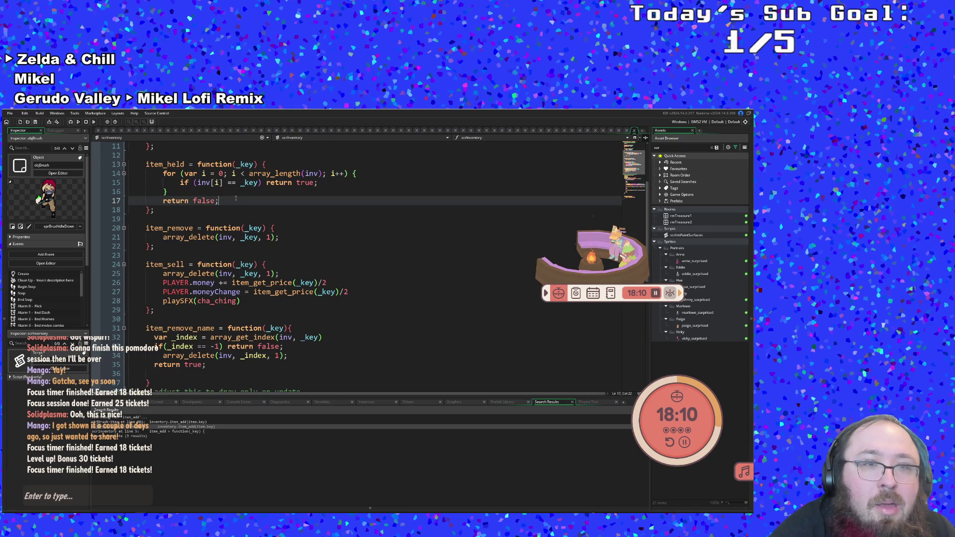
{"action": "scroll", "coordinate": [239, 201], "scroll_direction": "up", "scroll_amount": 4}
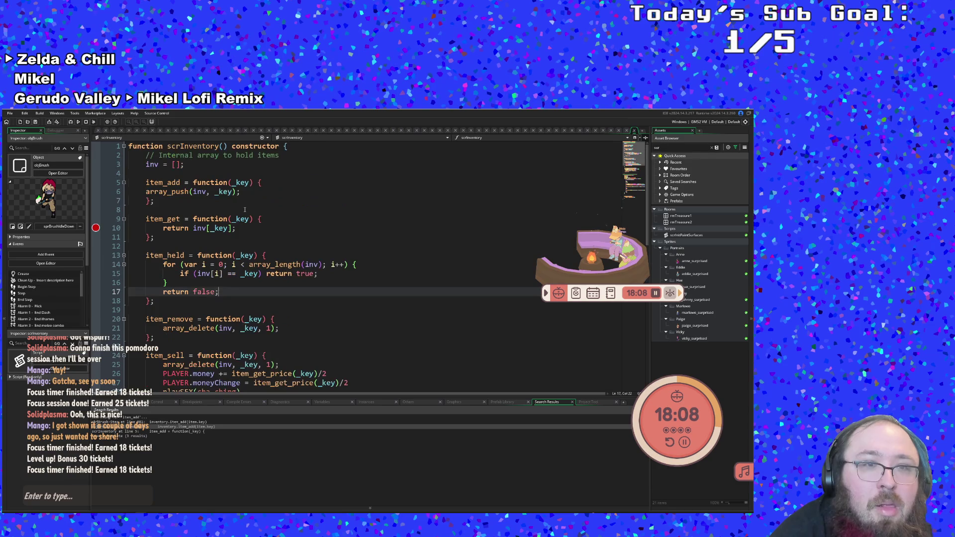
{"action": "left_click", "coordinate": [242, 208]}
{"action": "left_click", "coordinate": [236, 197]}
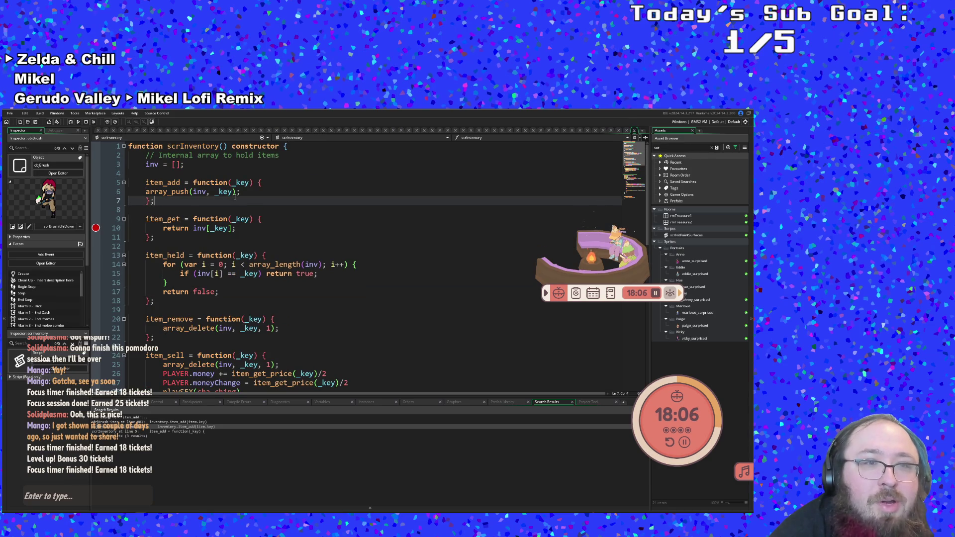
{"action": "left_click", "coordinate": [229, 192]}
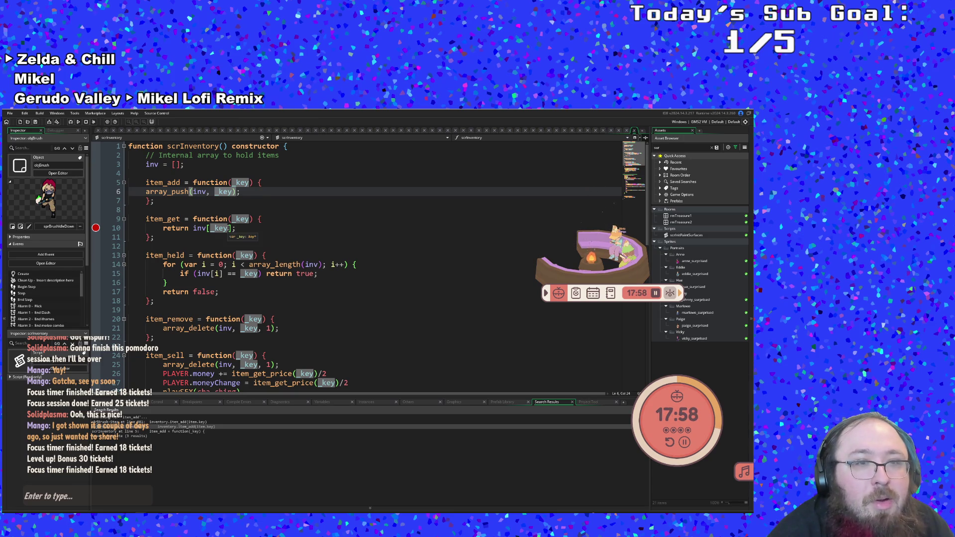
{"action": "left_click", "coordinate": [230, 228]}
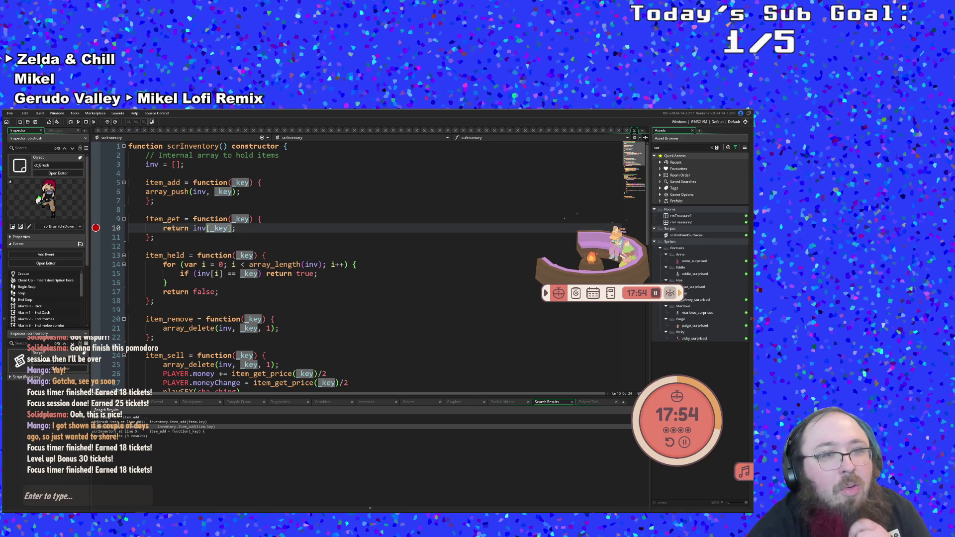
{"action": "key", "text": "End"}
{"action": "left_click", "coordinate": [228, 228]}
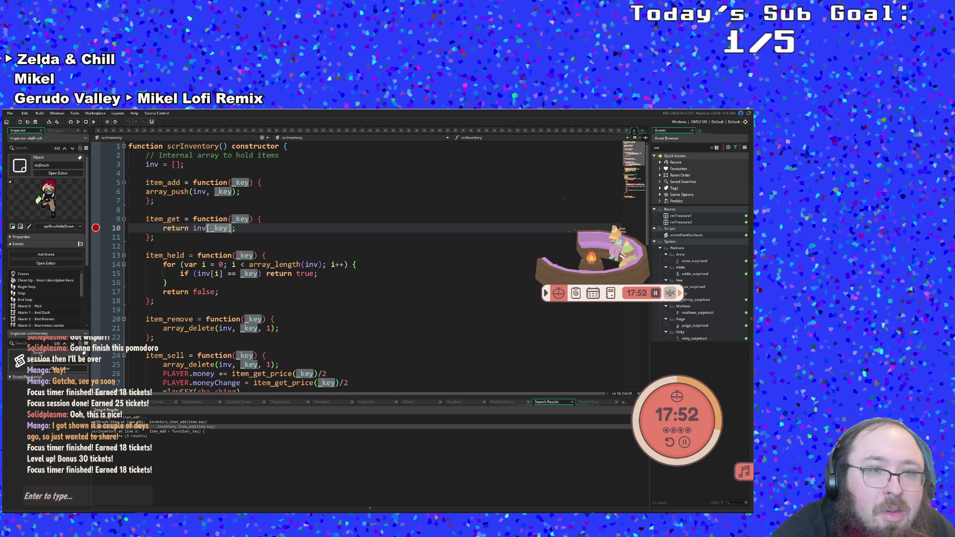
{"action": "left_click", "coordinate": [232, 228]}
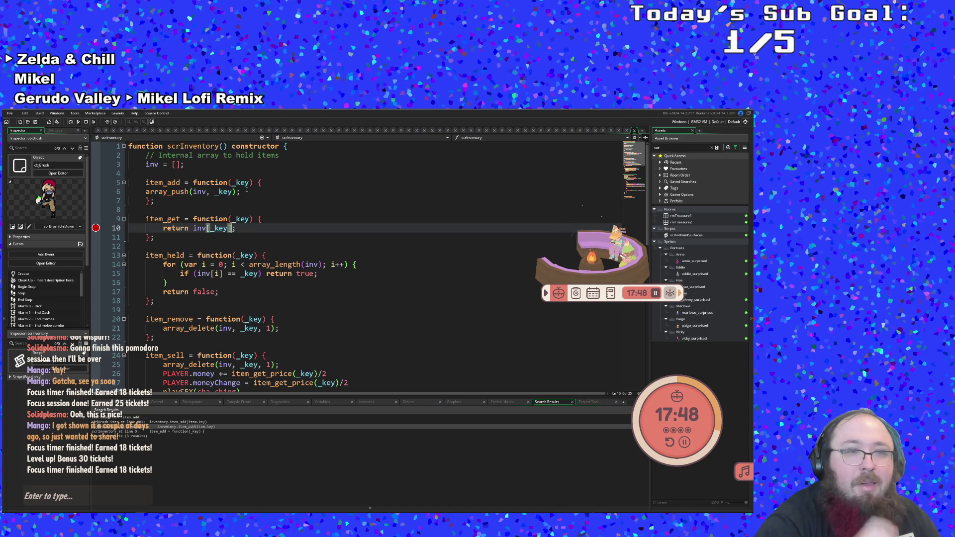
{"action": "scroll", "coordinate": [251, 185], "scroll_direction": "down", "scroll_amount": 6}
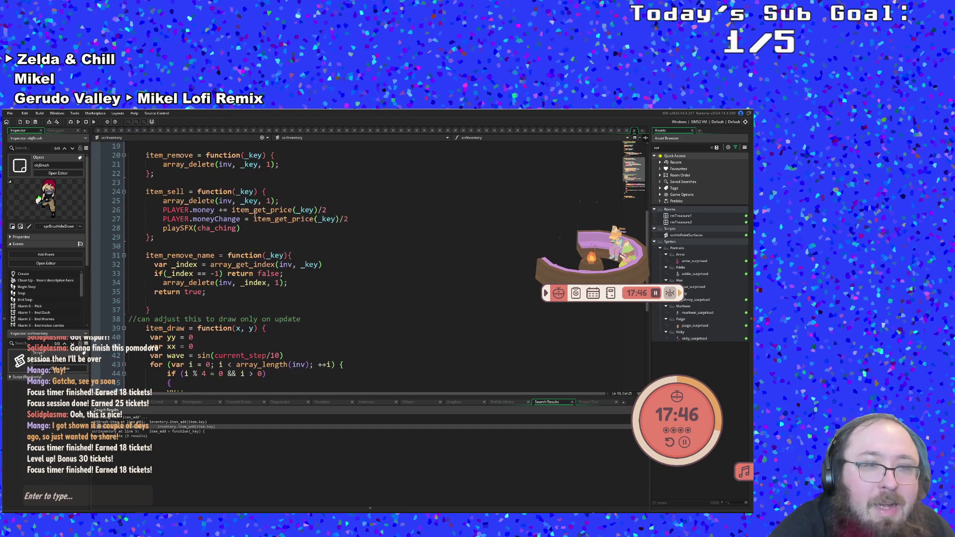
{"action": "scroll", "coordinate": [255, 215], "scroll_direction": "down", "scroll_amount": 4}
{"action": "scroll", "coordinate": [255, 214], "scroll_direction": "up", "scroll_amount": 10}
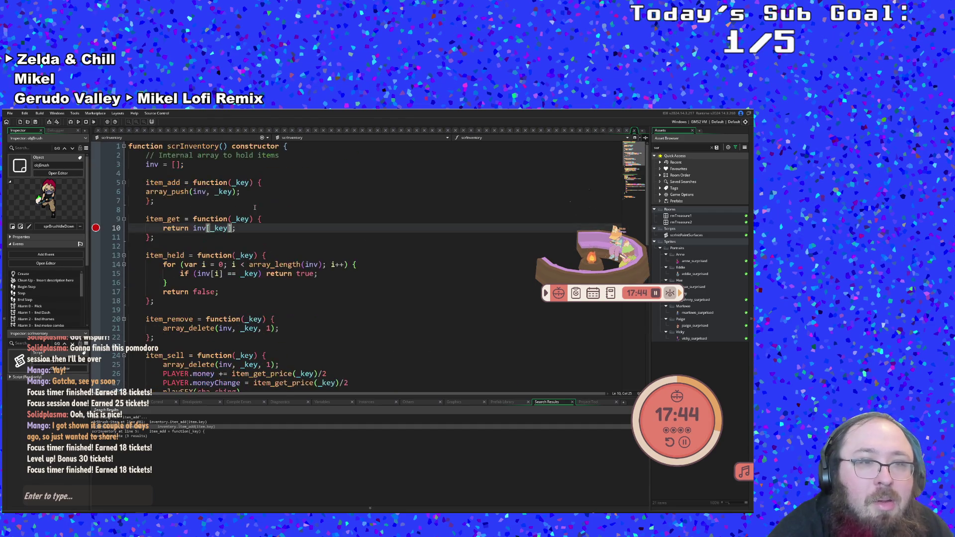
Copy item_get (lines 9–11) and paste an aligned duplicate at lines 13–15.
{"action": "left_click_drag", "start_coordinate": [159, 238], "coordinate": [128, 219]}
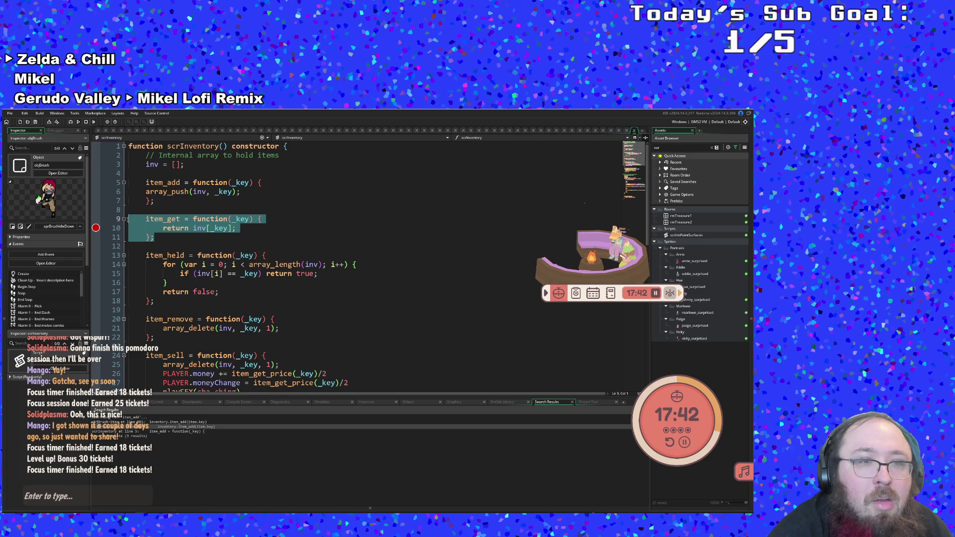
{"action": "right_click", "coordinate": [151, 219]}
{"action": "left_click", "coordinate": [162, 229]}
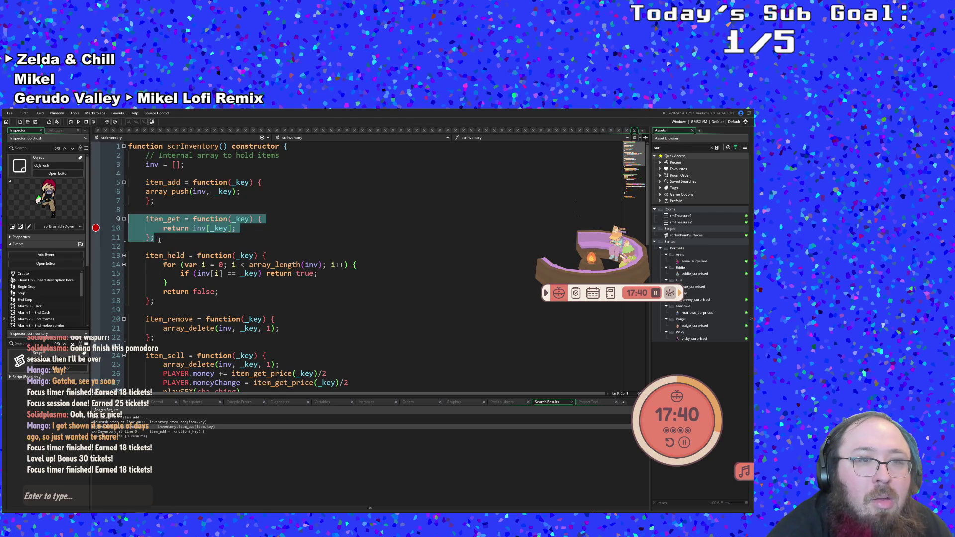
{"action": "left_click", "coordinate": [159, 240]}
{"action": "key", "text": "Return"}
{"action": "key", "text": "Return"}
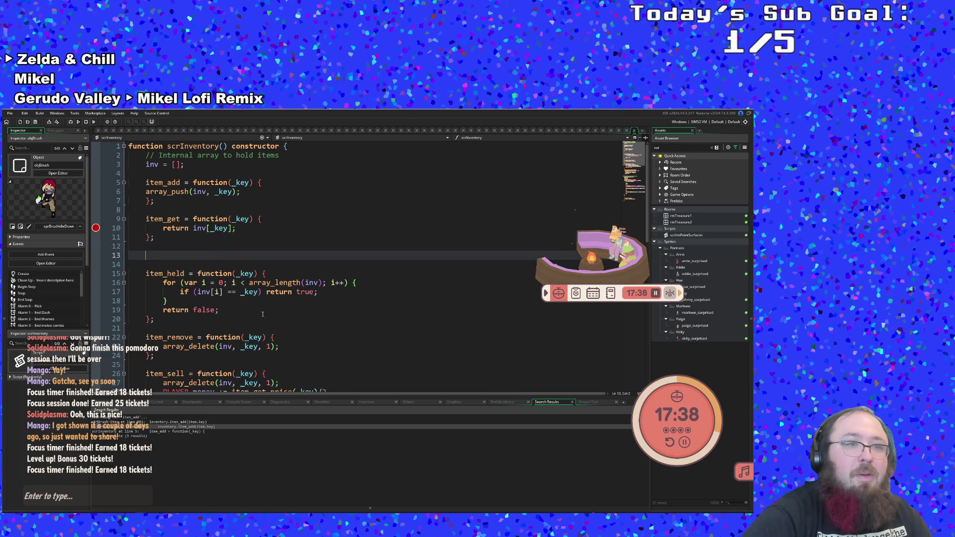
{"action": "key", "text": "ctrl+v"}
{"action": "key", "text": "Up"}
{"action": "key", "text": "Up"}
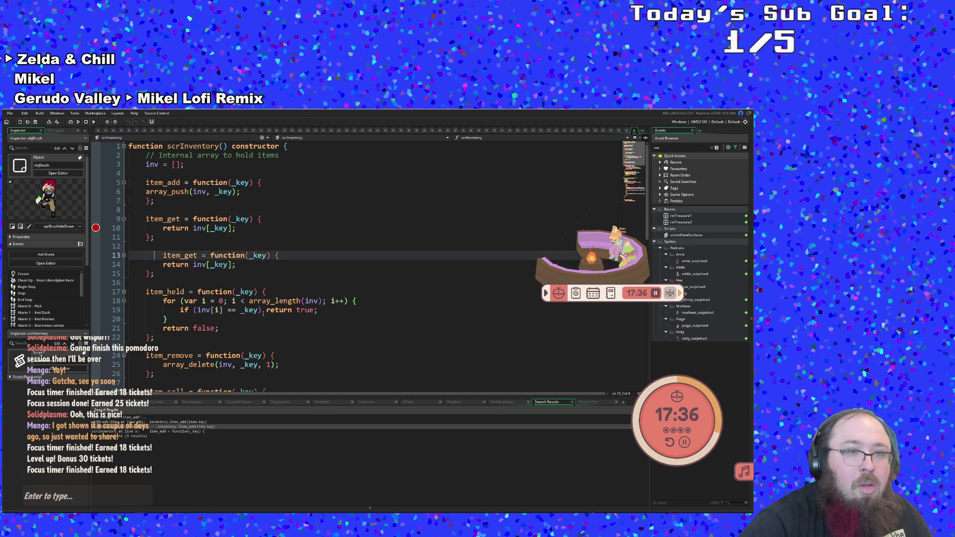
{"action": "key", "text": "Home"}
{"action": "key", "text": "BackSpace"}
{"action": "key", "text": "Right"}
{"action": "key", "text": "Right"}
{"action": "key", "text": "Right"}
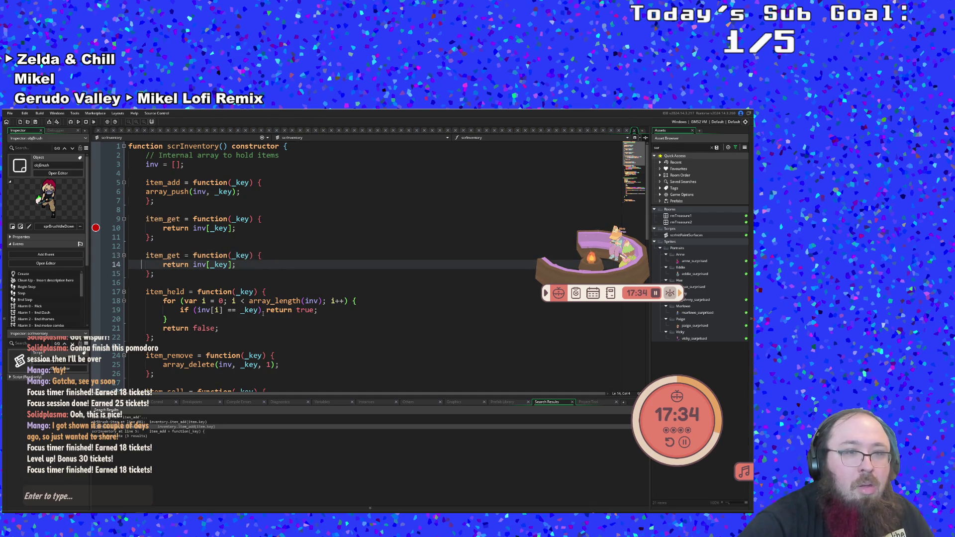
Rename the duplicated function to item_get_by_name.
{"action": "key", "text": "Left"}
{"action": "key", "text": "Left"}
{"action": "key", "text": "Left"}
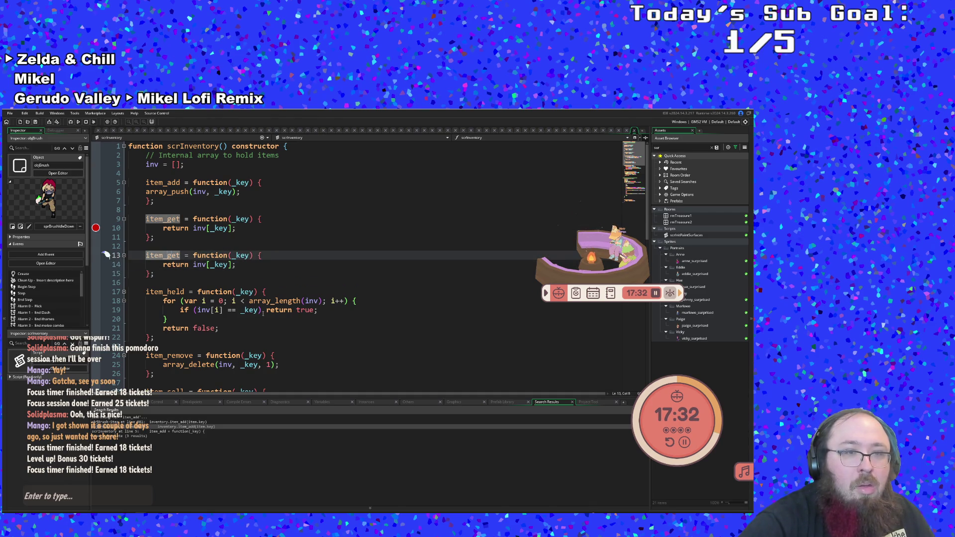
{"action": "key", "text": "Right"}
{"action": "key", "text": "Right"}
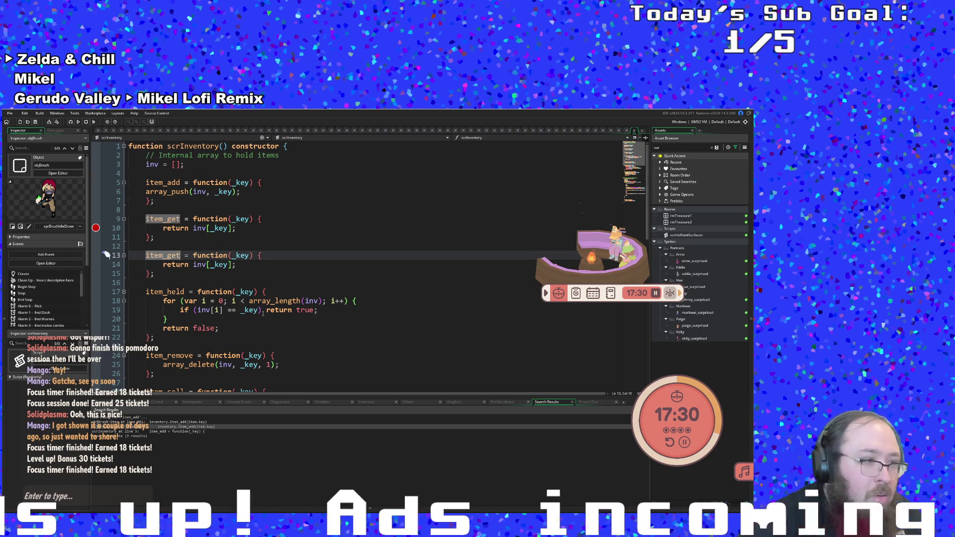
{"action": "type", "text": "_by_"}
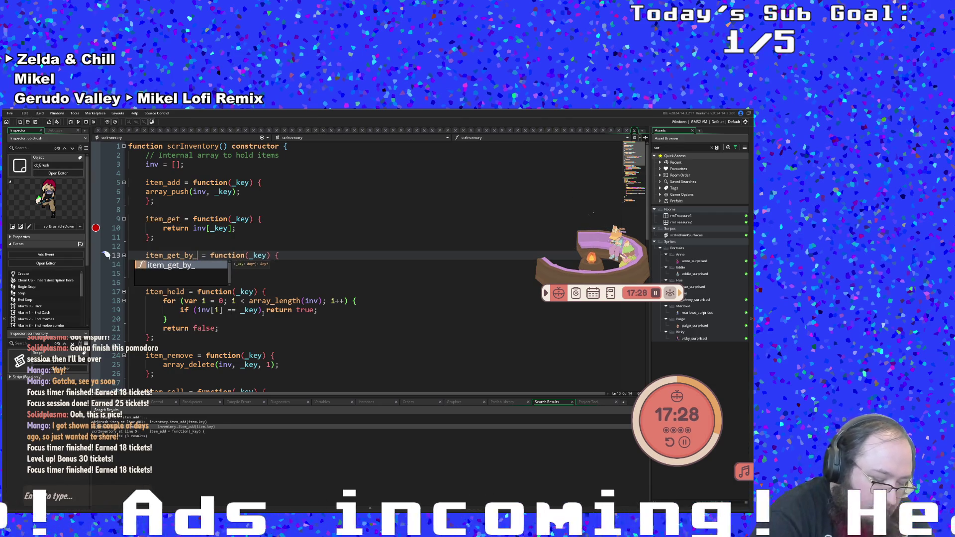
{"action": "type", "text": "name"}
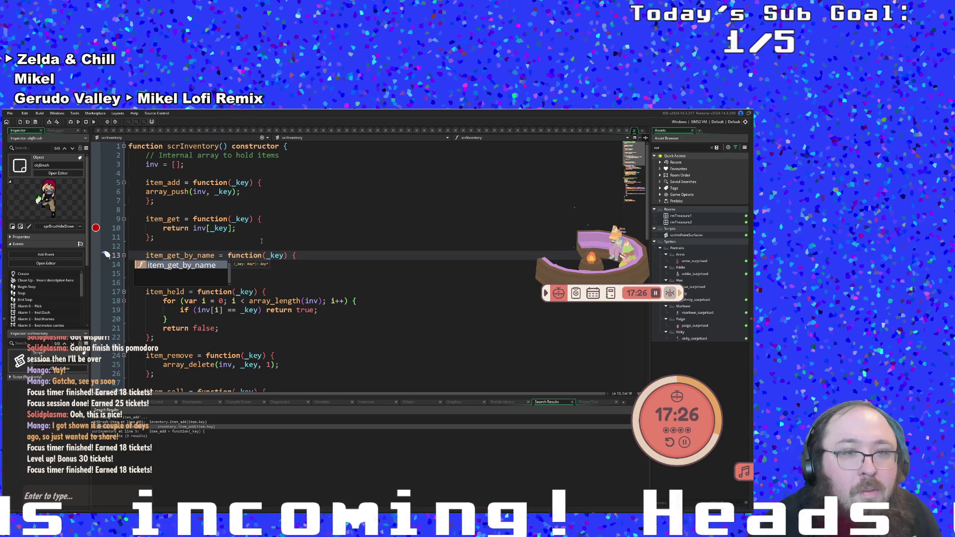
{"action": "key", "text": "ctrl+v"}
Copy item_remove_name's index-lookup body (lines 36–39) and return to item_get_by_name's return line.
{"action": "scroll", "coordinate": [272, 269], "scroll_direction": "down", "scroll_amount": 4}
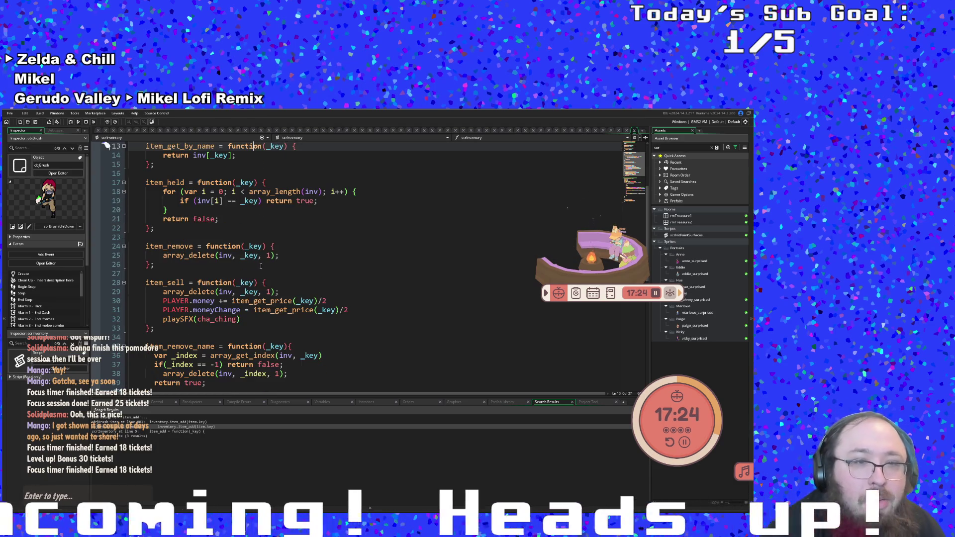
{"action": "scroll", "coordinate": [238, 278], "scroll_direction": "up", "scroll_amount": 2}
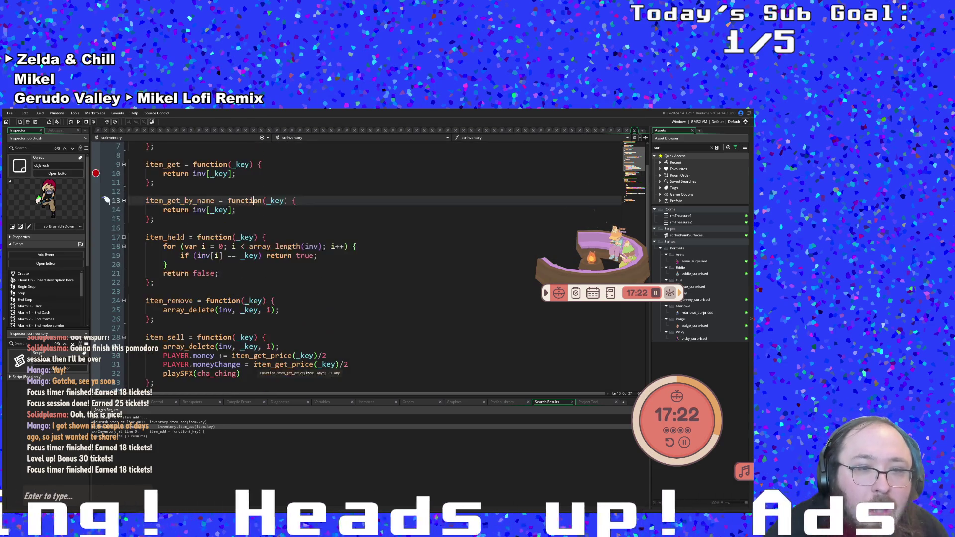
{"action": "scroll", "coordinate": [243, 308], "scroll_direction": "down", "scroll_amount": 2}
{"action": "scroll", "coordinate": [249, 345], "scroll_direction": "down", "scroll_amount": 2}
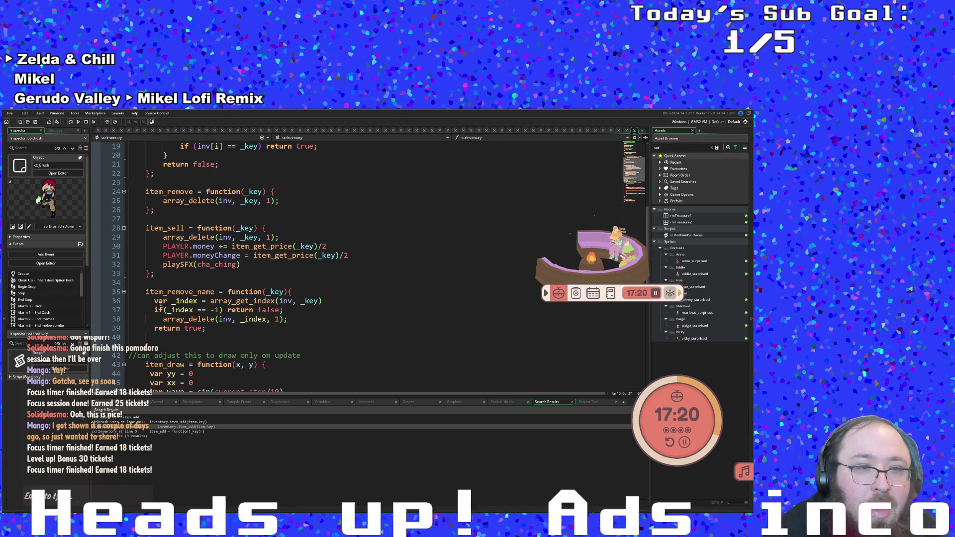
{"action": "left_click_drag", "start_coordinate": [154, 301], "coordinate": [286, 309]}
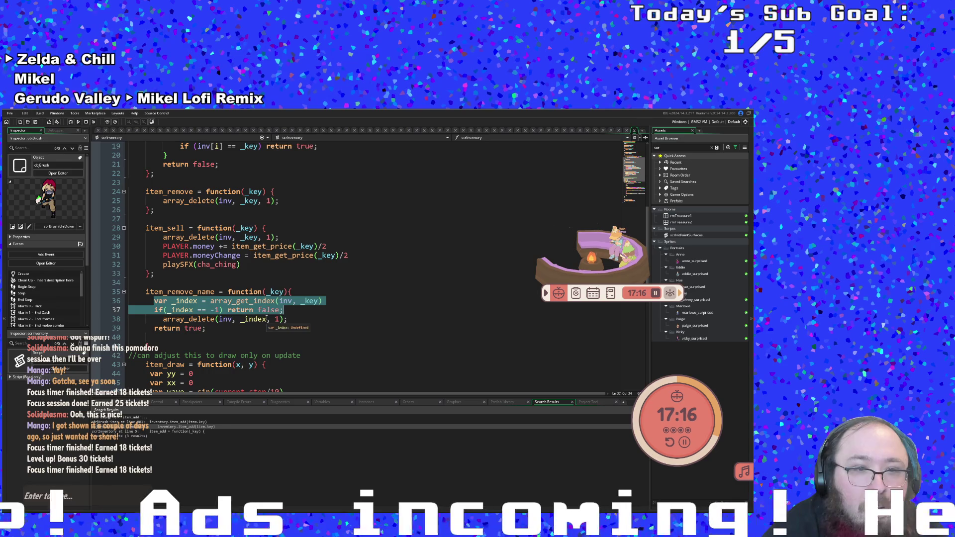
{"action": "left_click_drag", "start_coordinate": [206, 329], "coordinate": [127, 302]}
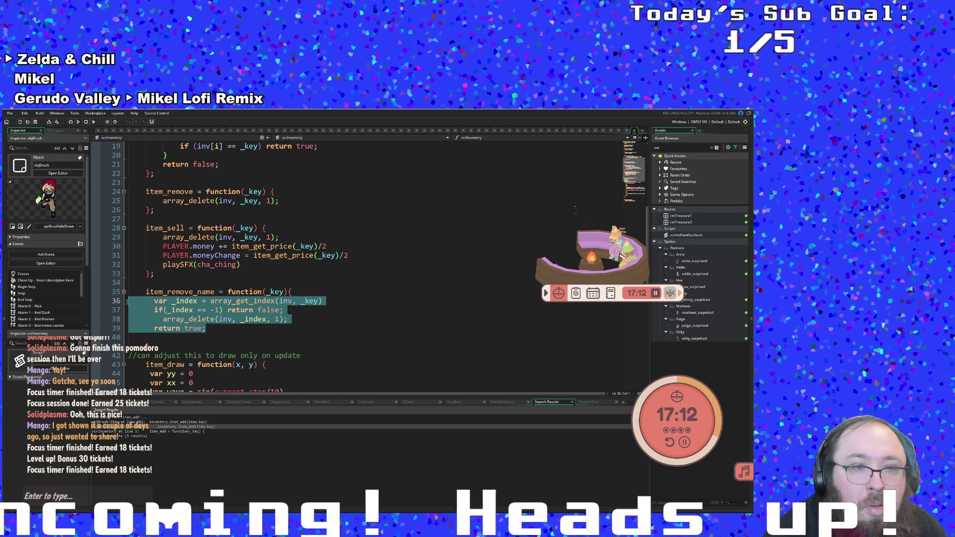
{"action": "right_click", "coordinate": [169, 307]}
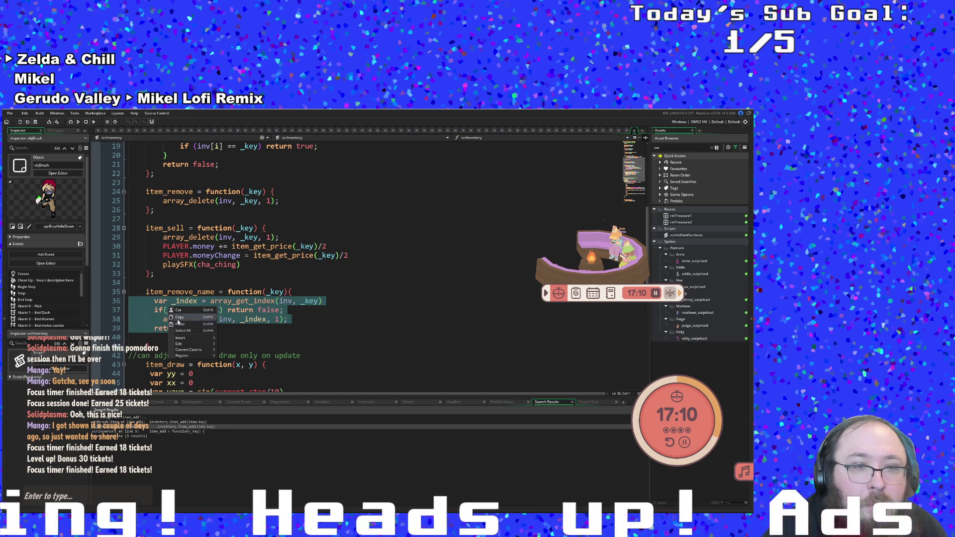
{"action": "left_click", "coordinate": [179, 317]}
{"action": "scroll", "coordinate": [195, 316], "scroll_direction": "up", "scroll_amount": 6}
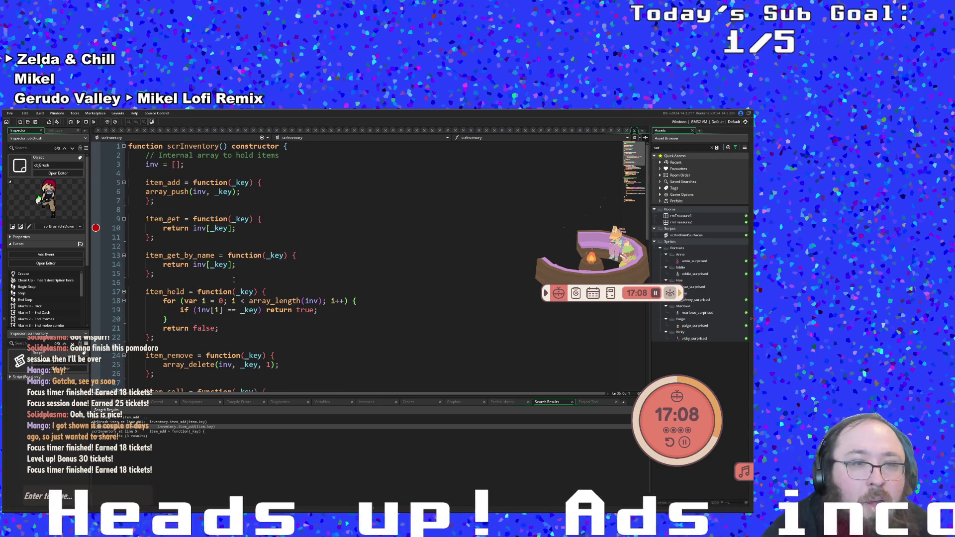
{"action": "left_click", "coordinate": [237, 266]}
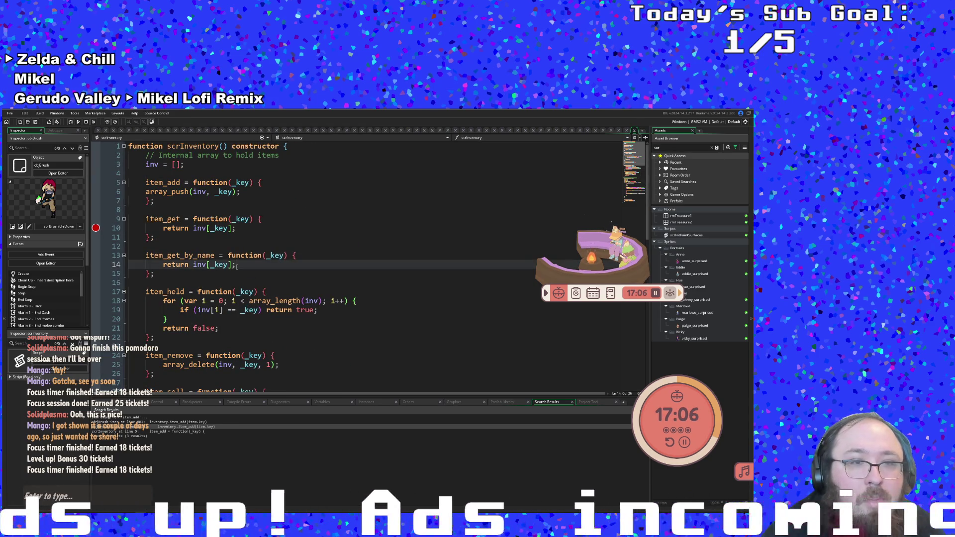
Replace line 14's 'return inv[_key];' with the pasted array_get_index/array_delete block and fix its indentation.
{"action": "left_click_drag", "start_coordinate": [236, 265], "coordinate": [163, 265]}
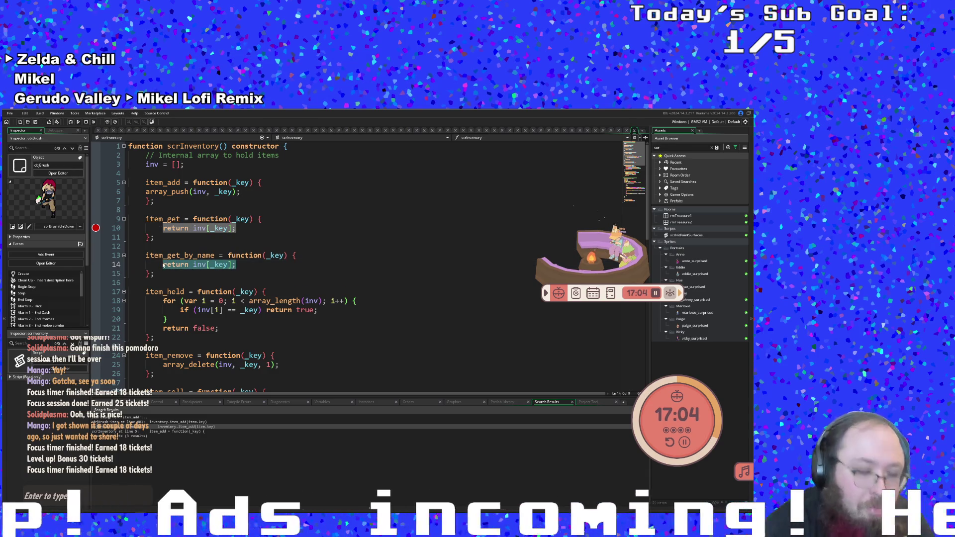
{"action": "key", "text": "ctrl+v"}
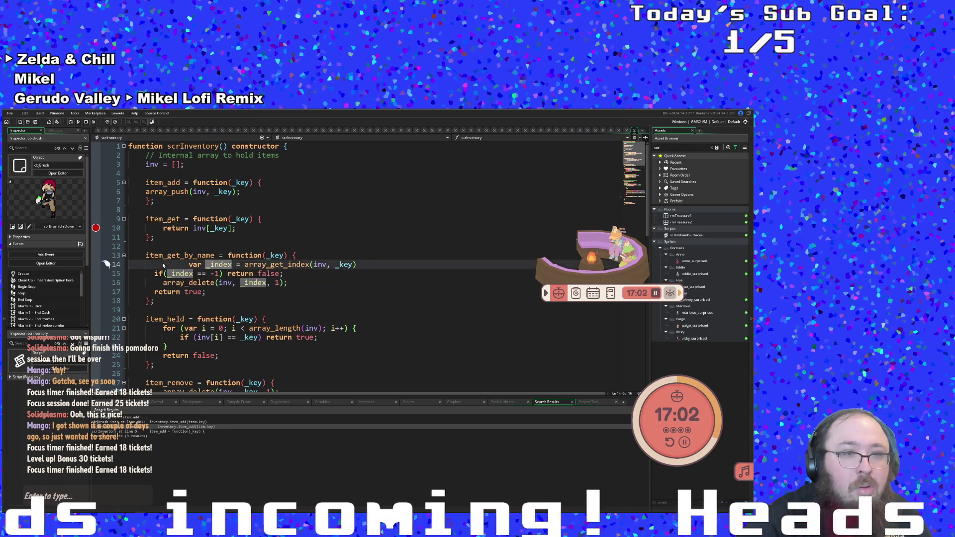
{"action": "key", "text": "Home"}
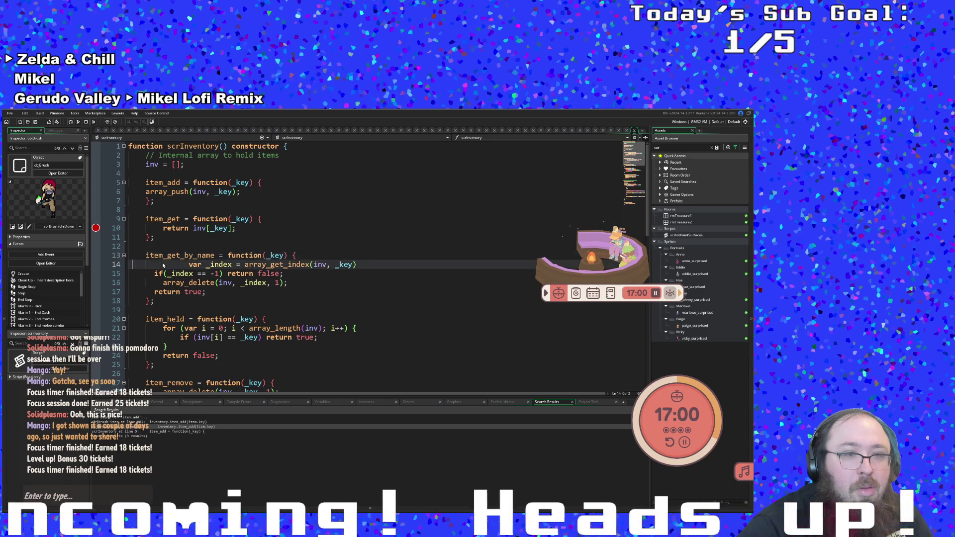
{"action": "key", "text": "Right"}
{"action": "key", "text": "Right"}
{"action": "key", "text": "BackSpace"}
{"action": "key", "text": "BackSpace"}
{"action": "key", "text": "BackSpace"}
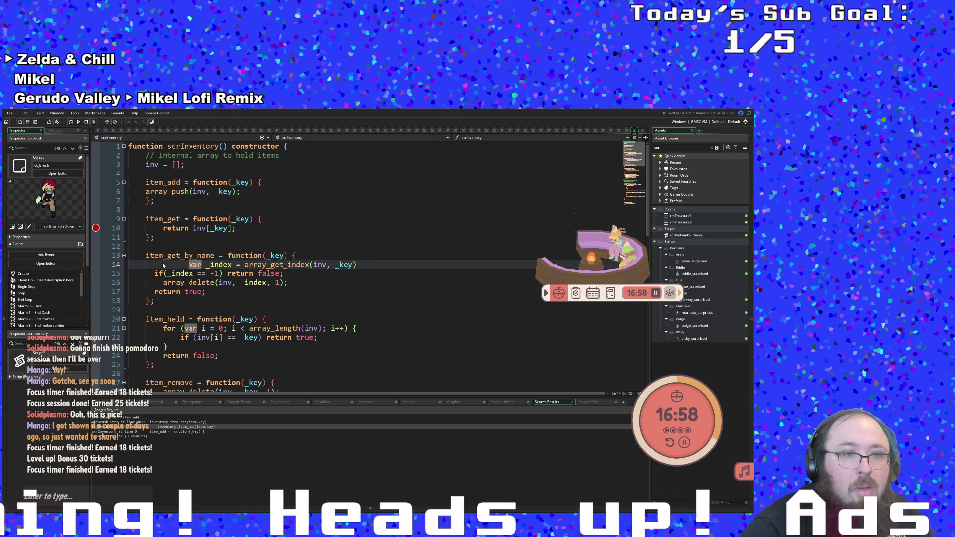
{"action": "key", "text": "Tab"}
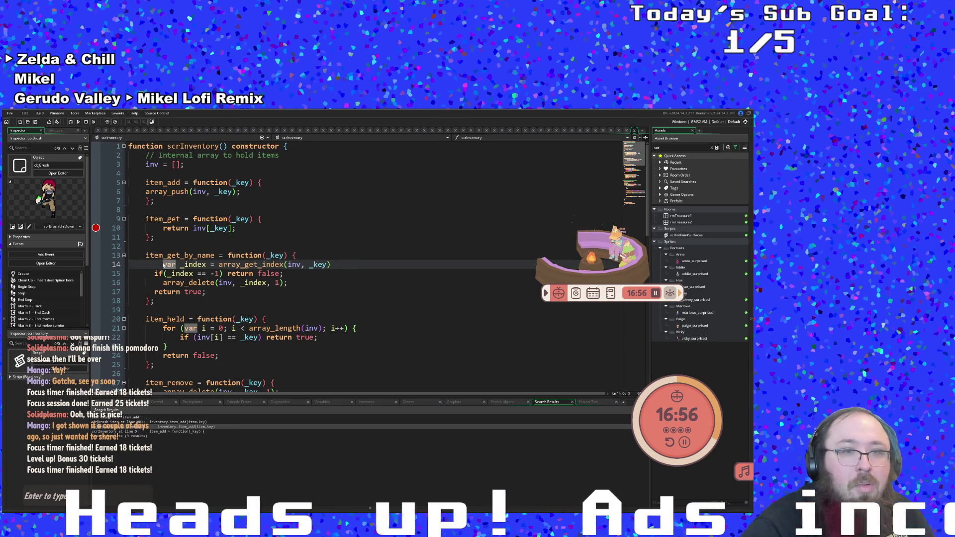
{"action": "key", "text": "Down"}
{"action": "key", "text": "Up"}
{"action": "key", "text": "End"}
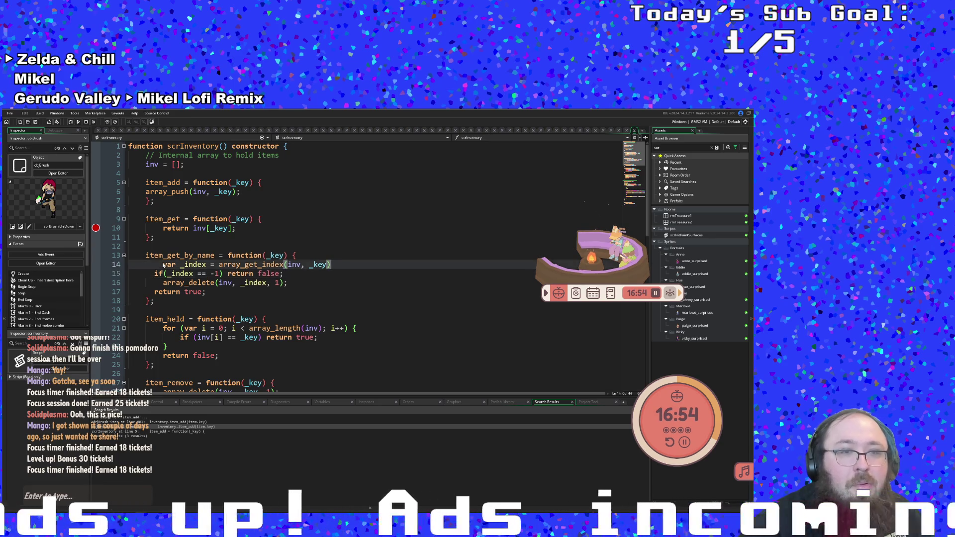
{"action": "key", "text": "Left"}
{"action": "key", "text": "Left"}
{"action": "key", "text": "Left"}
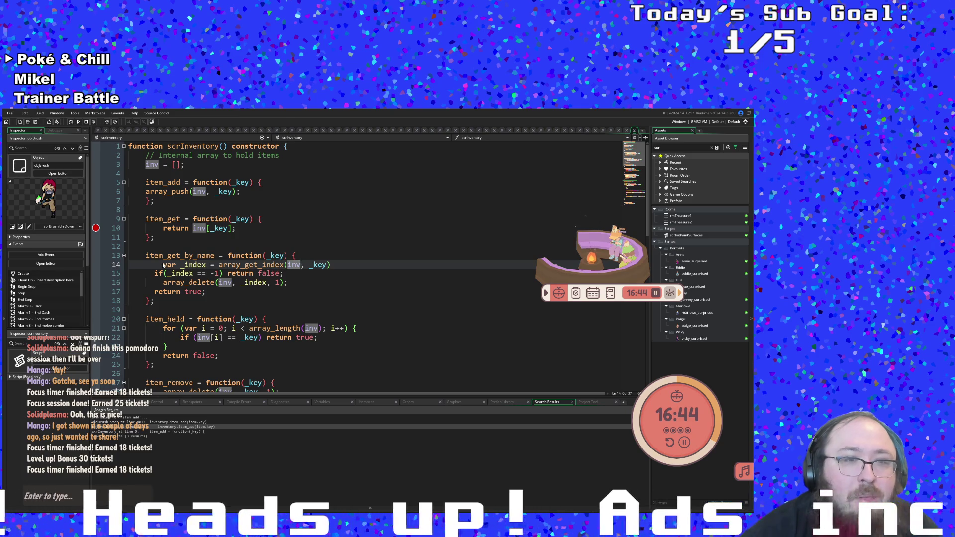
{"action": "scroll", "coordinate": [251, 275], "scroll_direction": "down", "scroll_amount": 8}
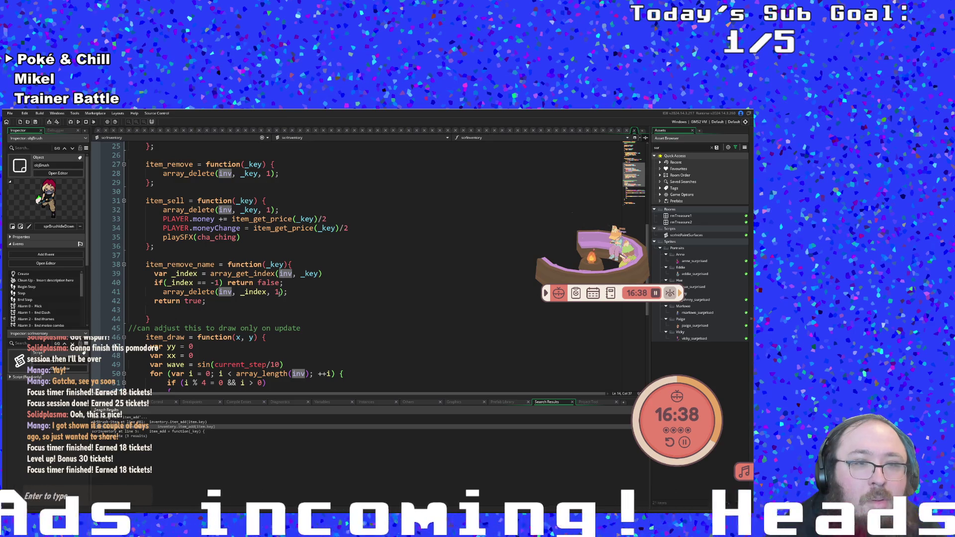
{"action": "scroll", "coordinate": [279, 293], "scroll_direction": "up", "scroll_amount": 6}
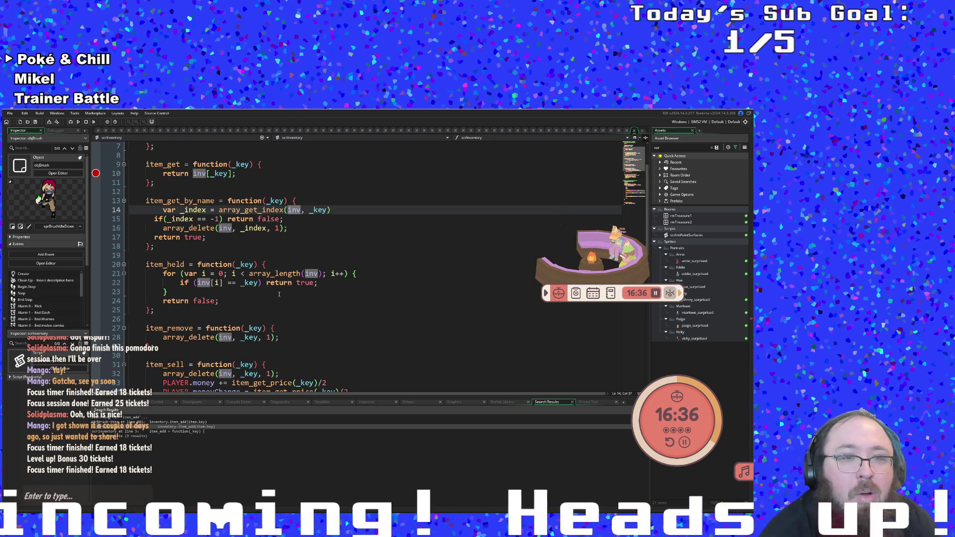
{"action": "scroll", "coordinate": [279, 294], "scroll_direction": "up", "scroll_amount": 2}
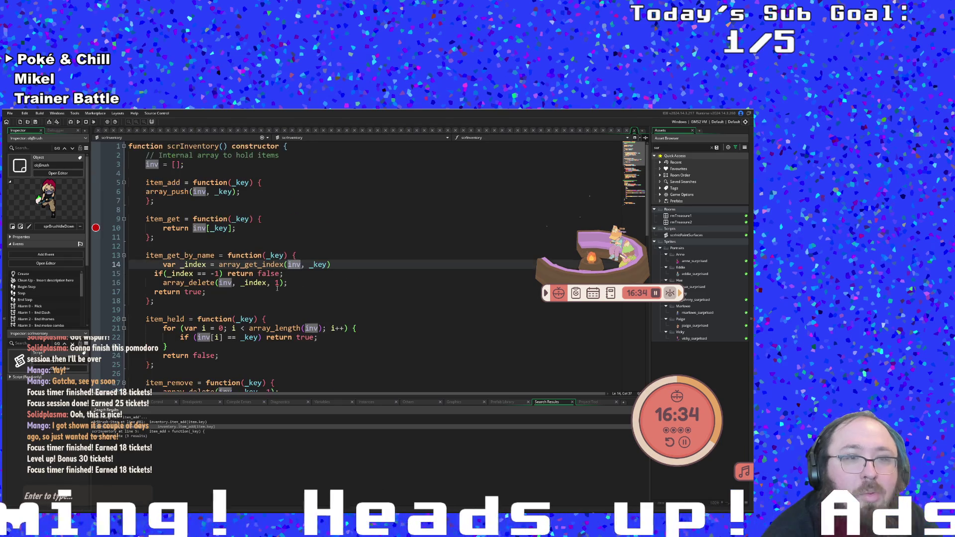
{"action": "scroll", "coordinate": [277, 288], "scroll_direction": "down", "scroll_amount": 4}
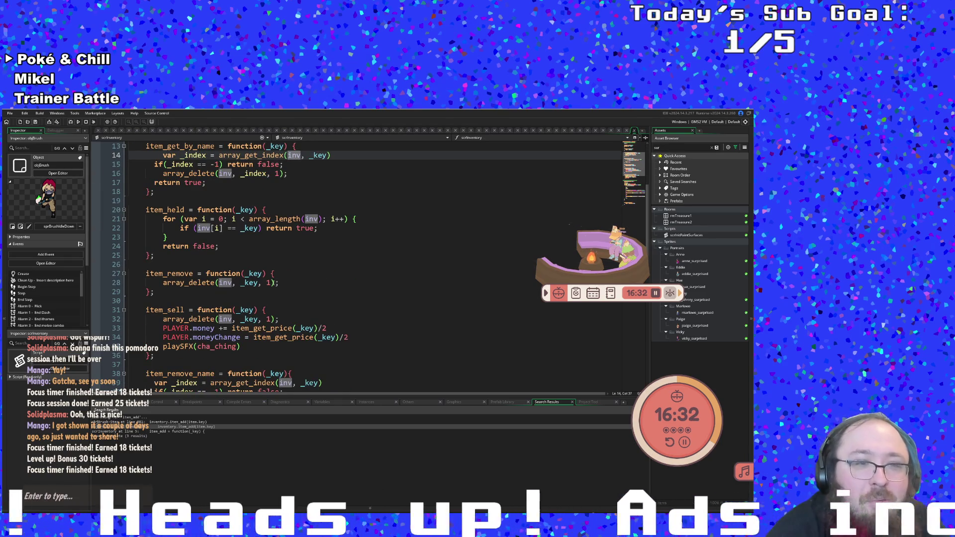
{"action": "scroll", "coordinate": [273, 283], "scroll_direction": "up", "scroll_amount": 2}
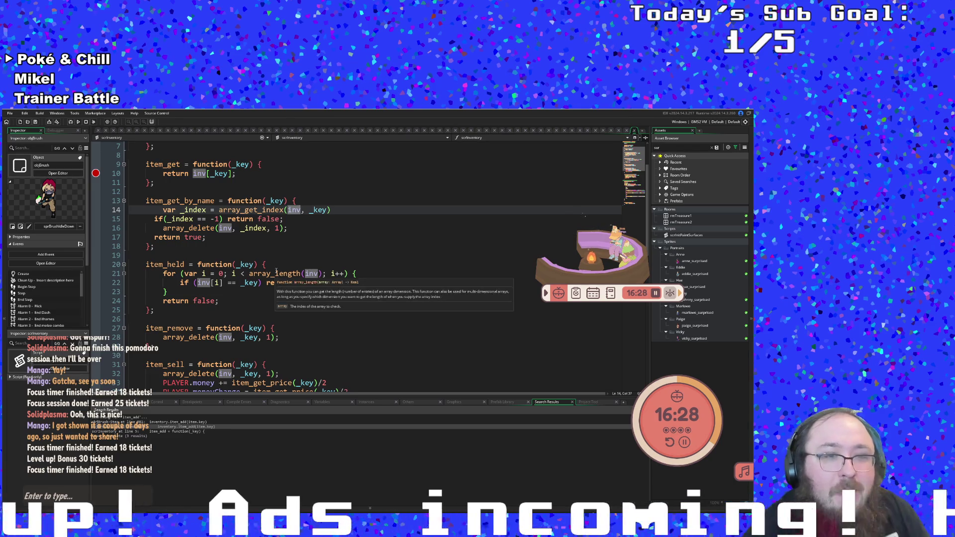
{"action": "scroll", "coordinate": [274, 266], "scroll_direction": "down", "scroll_amount": 2}
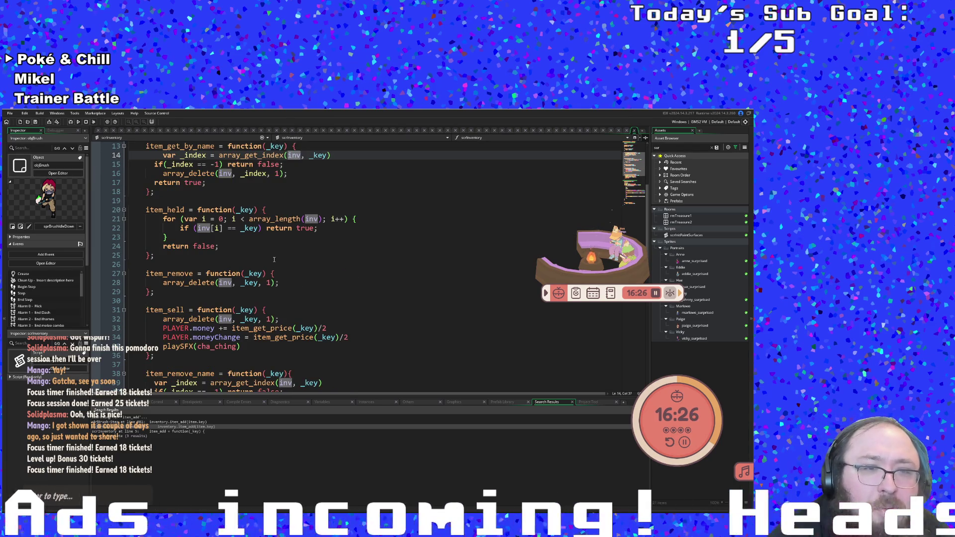
{"action": "scroll", "coordinate": [274, 259], "scroll_direction": "down", "scroll_amount": 4}
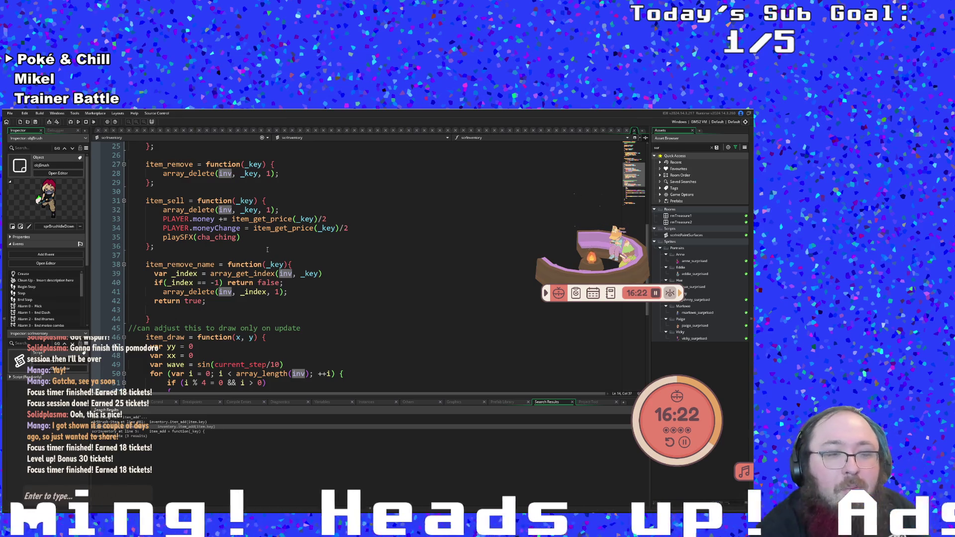
{"action": "mouse_move", "coordinate": [262, 271]}
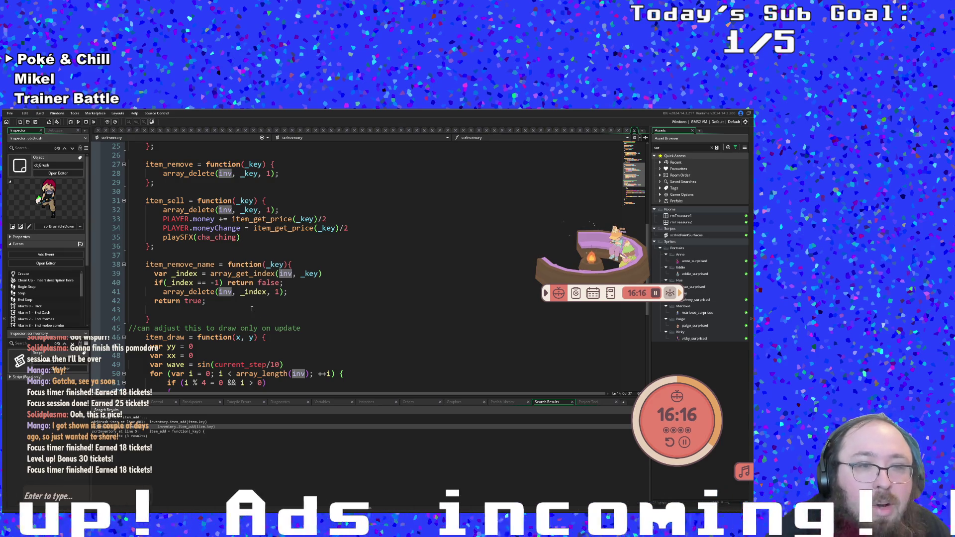
{"action": "scroll", "coordinate": [252, 317], "scroll_direction": "up", "scroll_amount": 6}
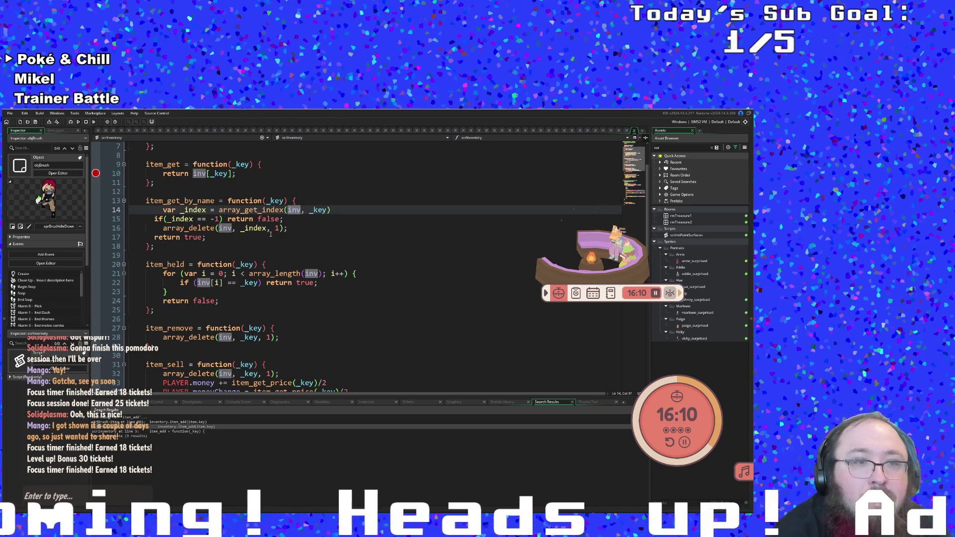
{"action": "scroll", "coordinate": [245, 264], "scroll_direction": "up", "scroll_amount": 2}
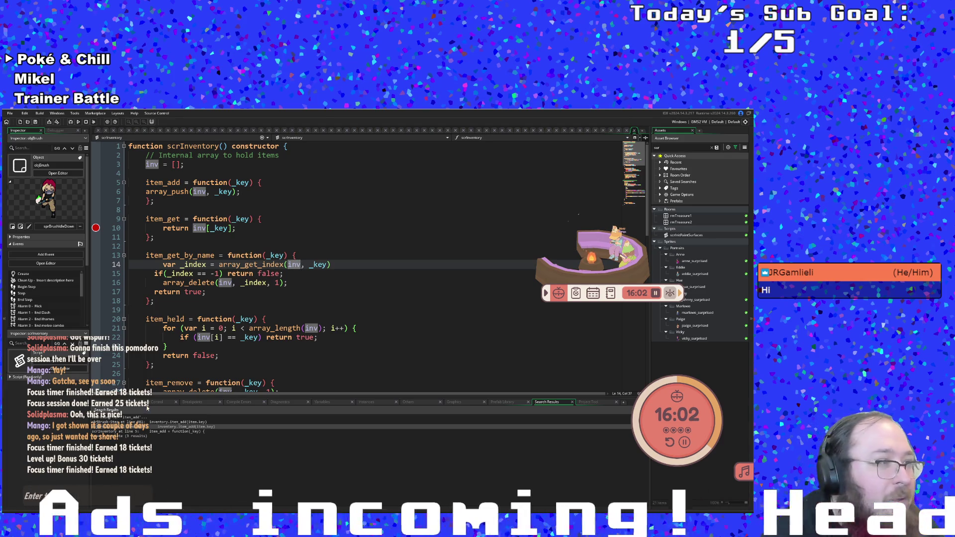
Delete the array_delete line from item_get_by_name.
{"action": "left_click", "coordinate": [239, 292]}
{"action": "left_click_drag", "start_coordinate": [286, 282], "coordinate": [169, 285]}
{"action": "key", "text": "BackSpace"}
{"action": "key", "text": "BackSpace"}
{"action": "key", "text": "BackSpace"}
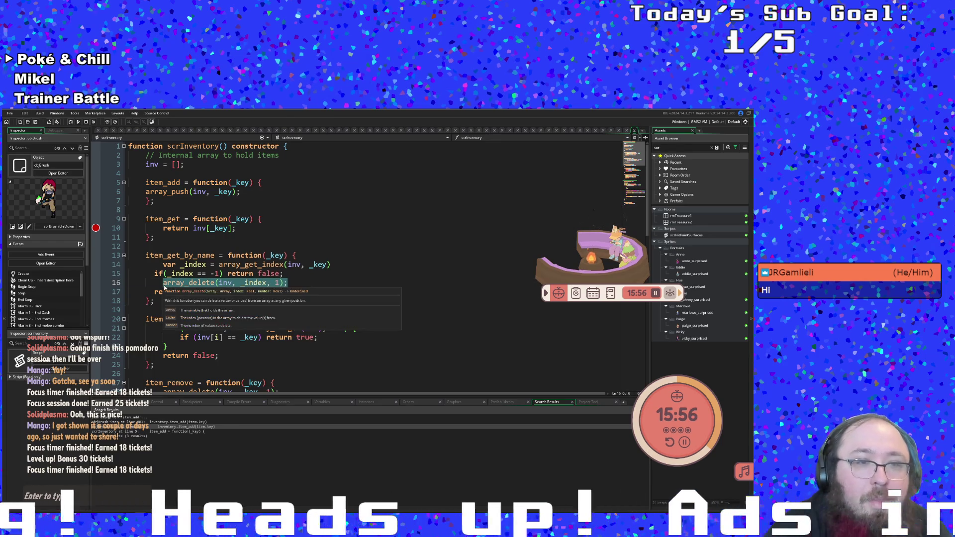
{"action": "key", "text": "BackSpace"}
{"action": "key", "text": "BackSpace"}
{"action": "key", "text": "BackSpace"}
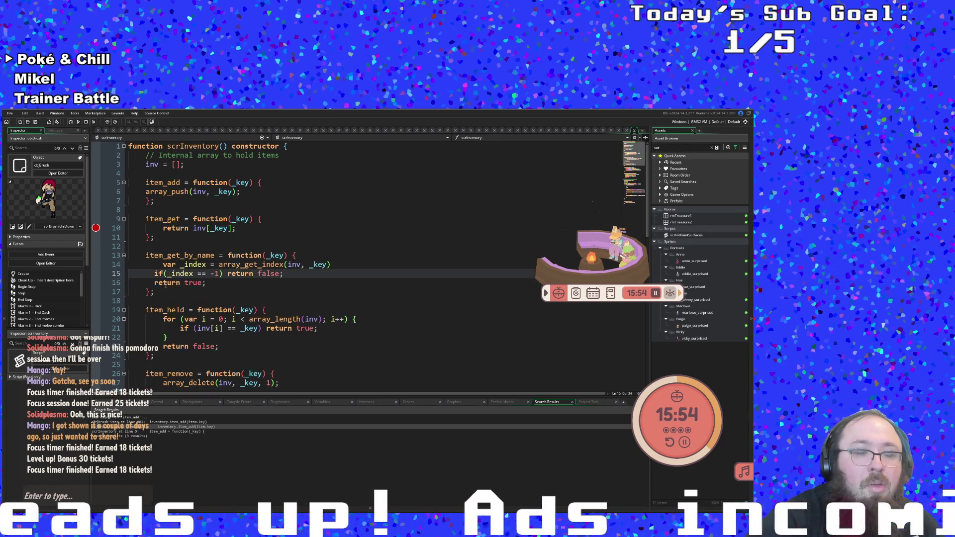
Change the return value from true to inv and run the game with F5.
{"action": "key", "text": "Down"}
{"action": "key", "text": "Left"}
{"action": "key", "text": "ctrl+shift+Left"}
{"action": "key", "text": "BackSpace"}
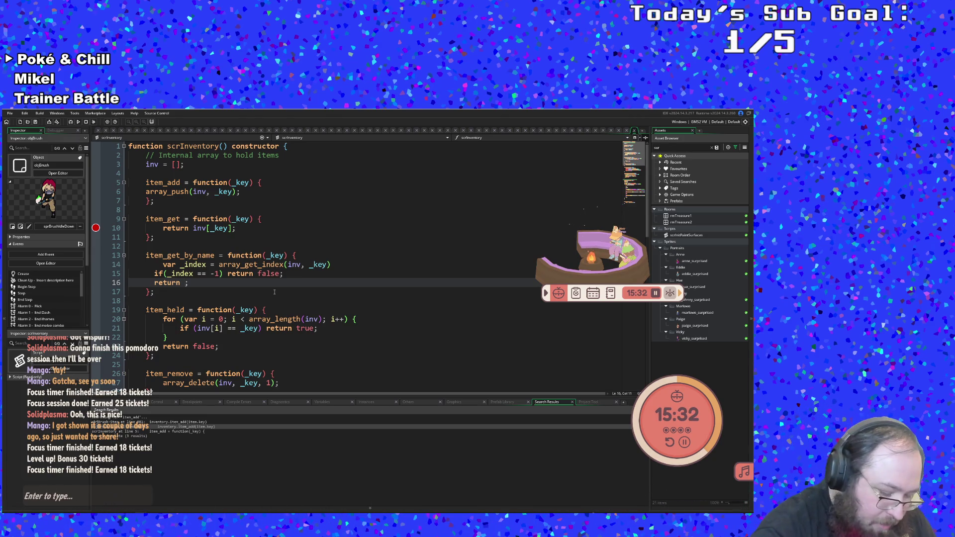
{"action": "type", "text": "inv"}
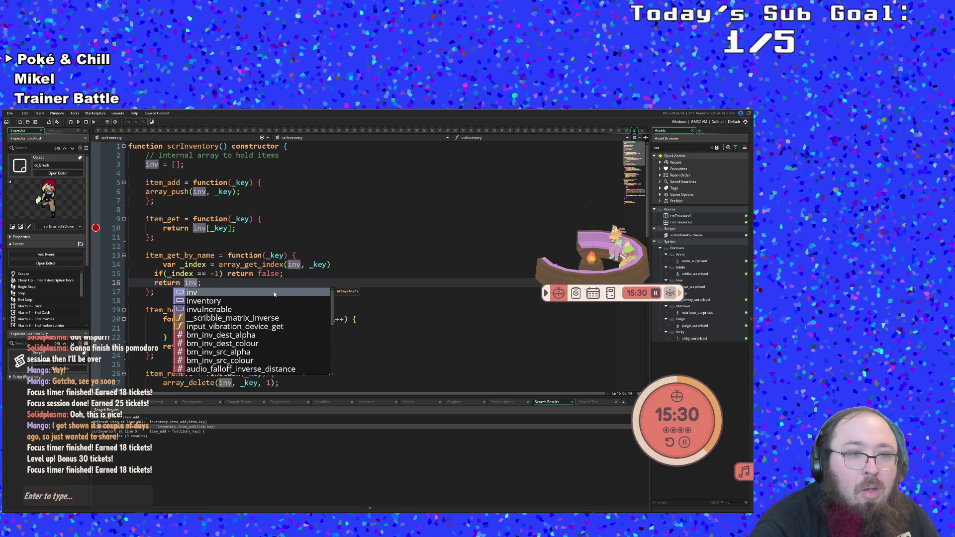
{"action": "key", "text": "F5"}
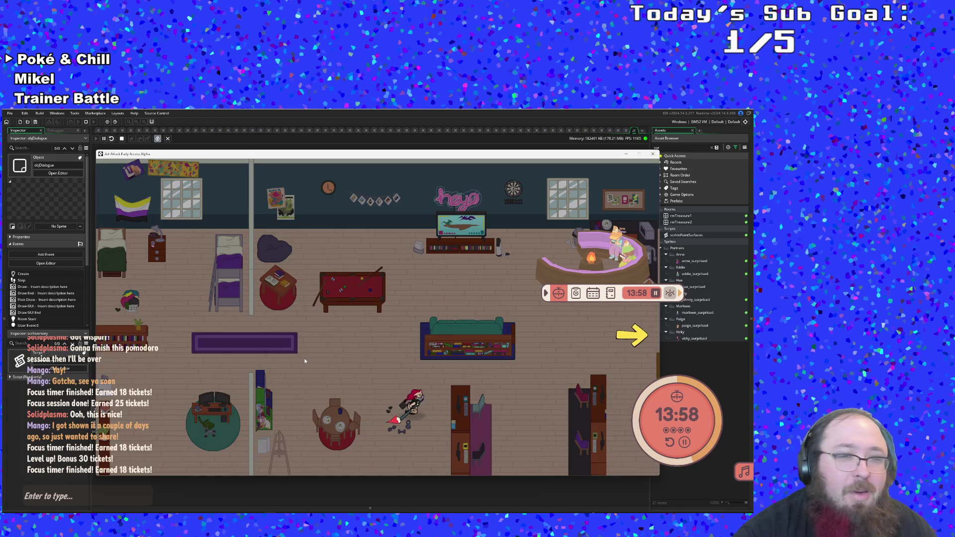
Walk through the exit arrow, talk to Vicky, and choose Sell to hit the breakpoint.
{"action": "key", "text": "Right"}
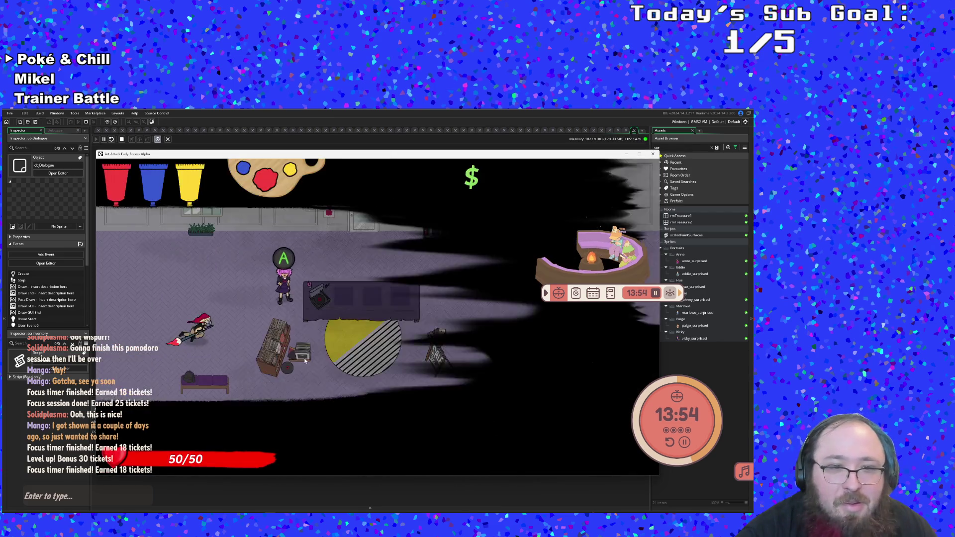
{"action": "key", "text": "F1"}
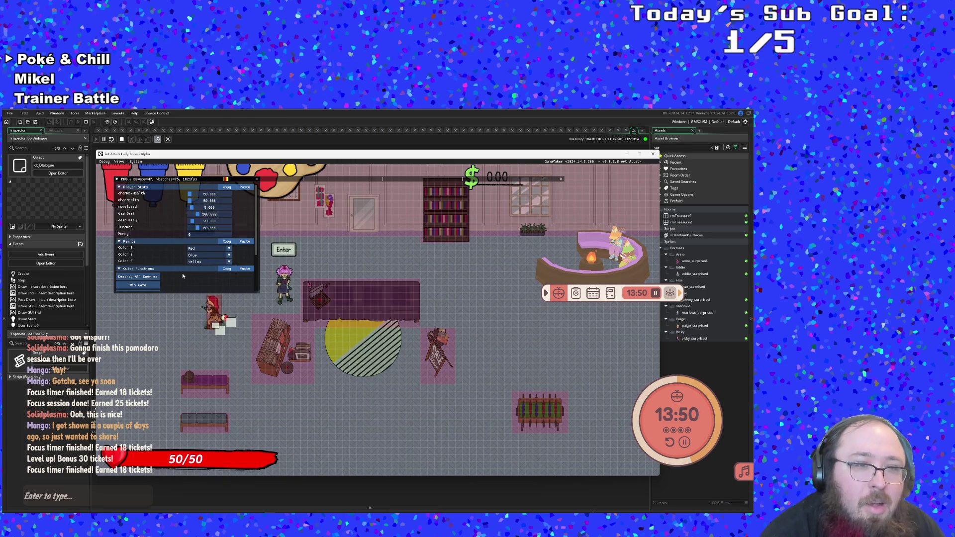
{"action": "scroll", "coordinate": [182, 273], "scroll_direction": "down", "scroll_amount": 3}
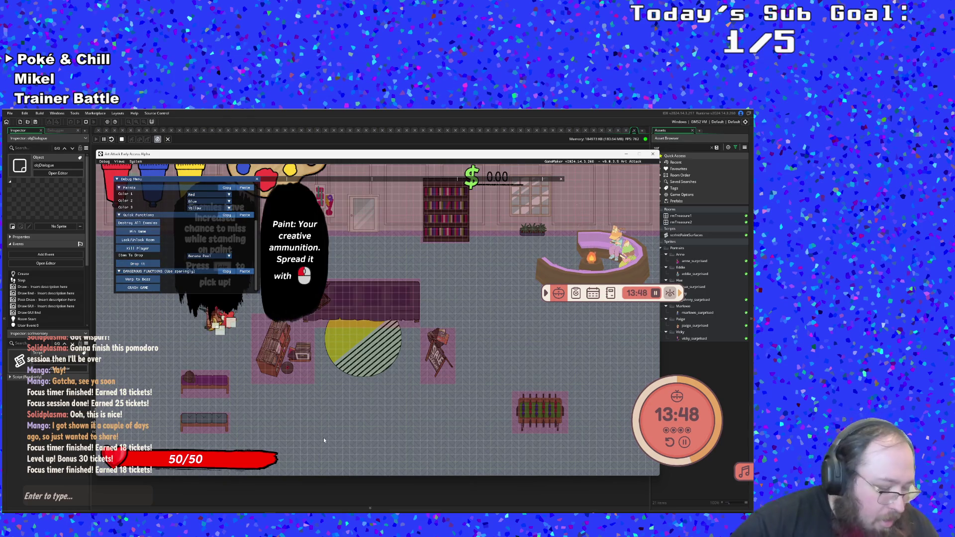
{"action": "key", "text": "F1"}
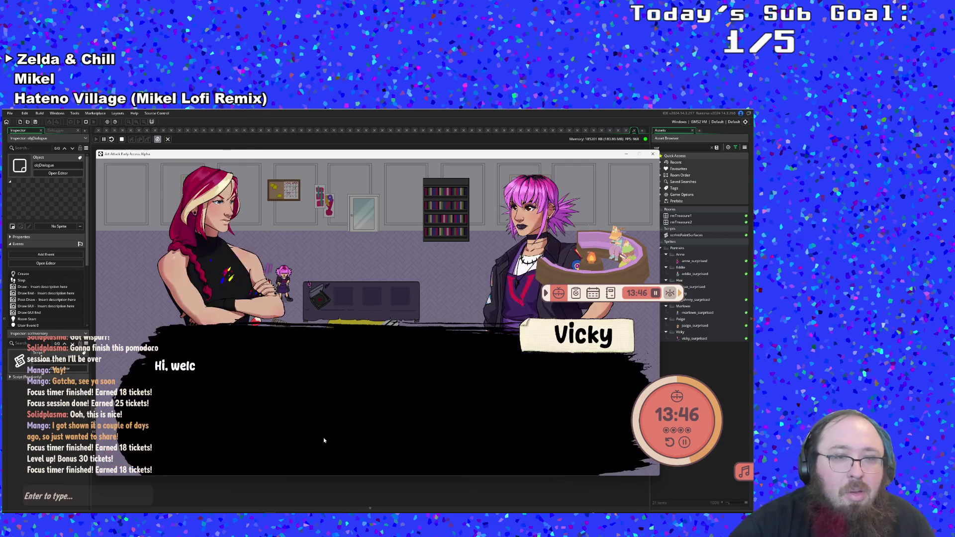
{"action": "key", "text": "Down"}
{"action": "key", "text": "Down"}
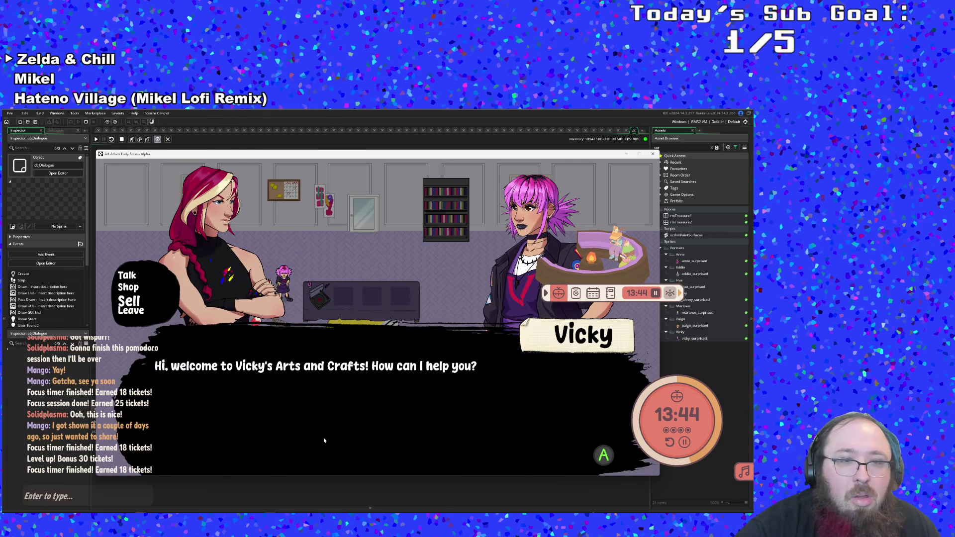
{"action": "key", "text": "Return"}
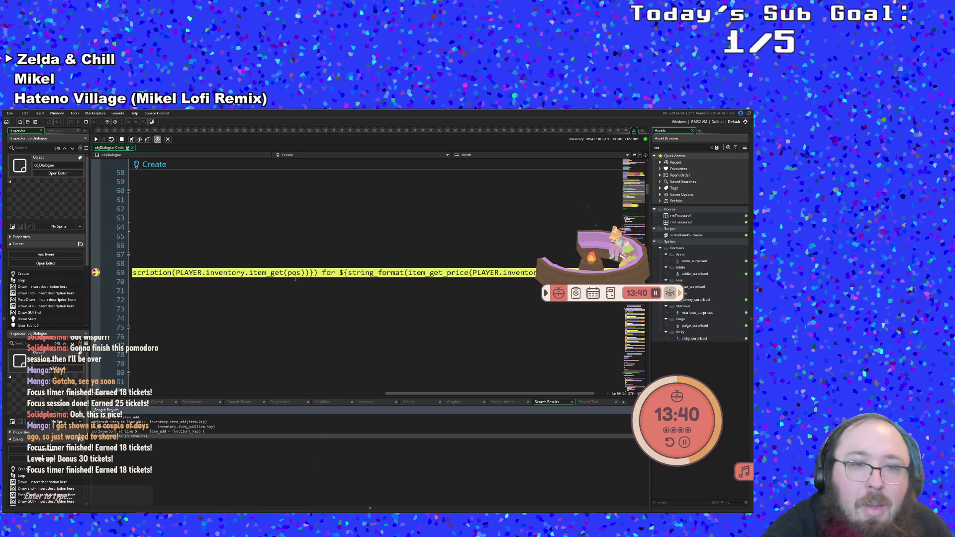
Check the value tooltips for pos and the array on line 69, then show the debugger's Variables panel.
{"action": "mouse_move", "coordinate": [295, 279]}
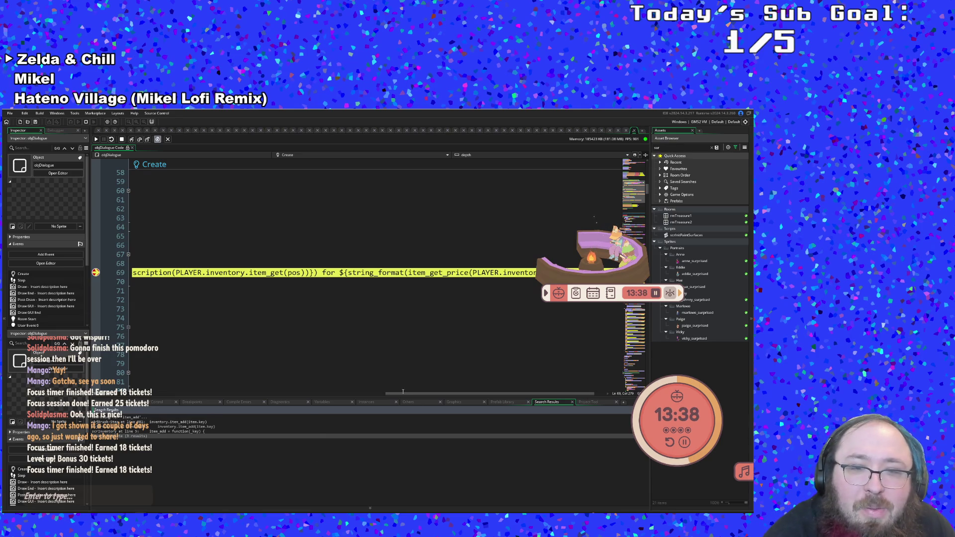
{"action": "left_click_drag", "start_coordinate": [403, 391], "coordinate": [103, 395]}
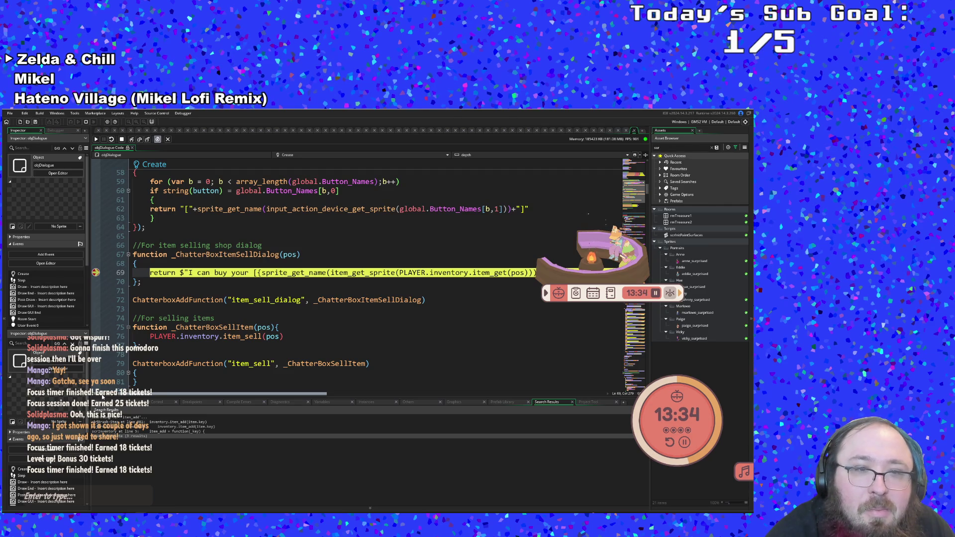
{"action": "mouse_move", "coordinate": [121, 406]}
{"action": "left_mouse_down"}
{"action": "mouse_move", "coordinate": [179, 408]}
{"action": "mouse_move", "coordinate": [128, 409]}
{"action": "left_mouse_up"}
{"action": "mouse_move", "coordinate": [289, 256]}
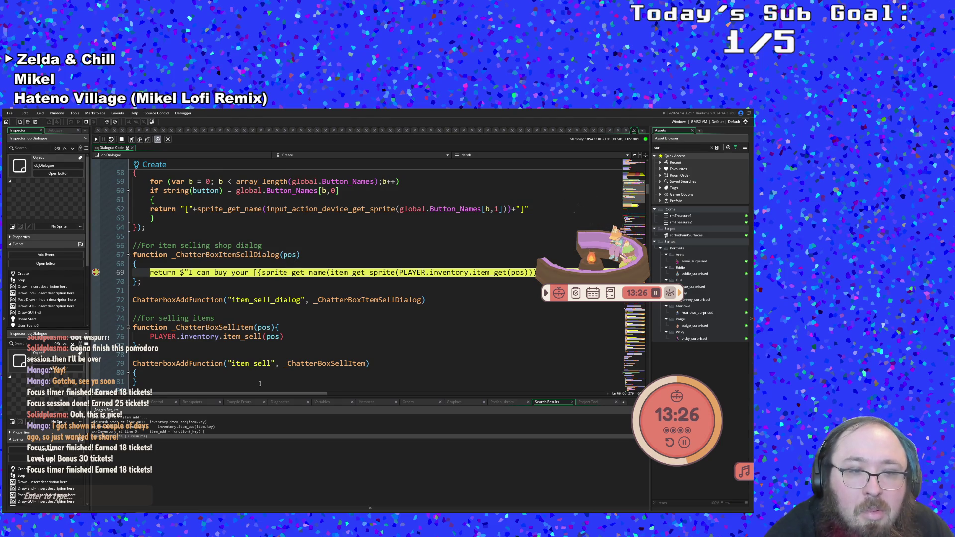
{"action": "left_click", "coordinate": [321, 402]}
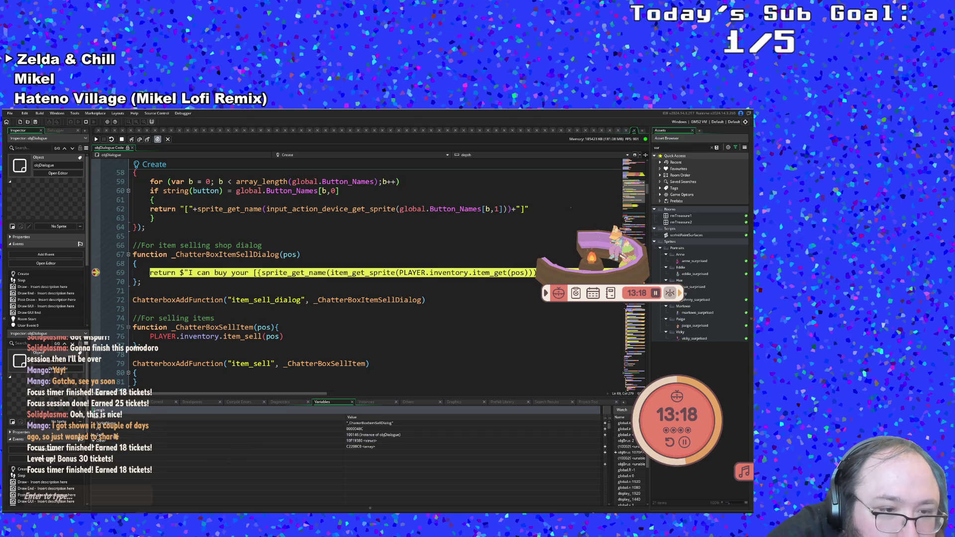
Widen the variables panel, collapse Self, and expand pos to reveal [0] = 0.
{"action": "left_click", "coordinate": [95, 441]}
{"action": "scroll", "coordinate": [195, 431], "scroll_direction": "down", "scroll_amount": 1}
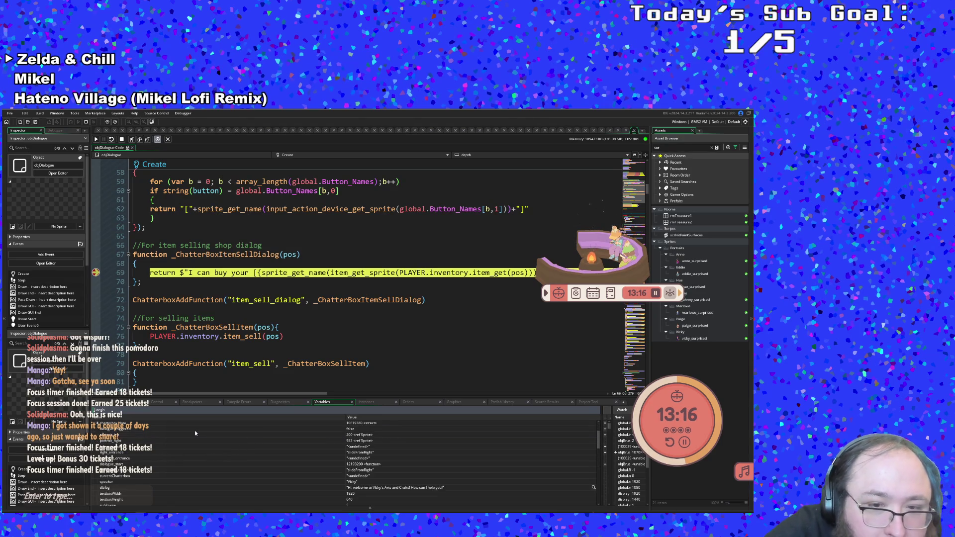
{"action": "scroll", "coordinate": [198, 431], "scroll_direction": "up", "scroll_amount": 2}
{"action": "mouse_move", "coordinate": [285, 256]}
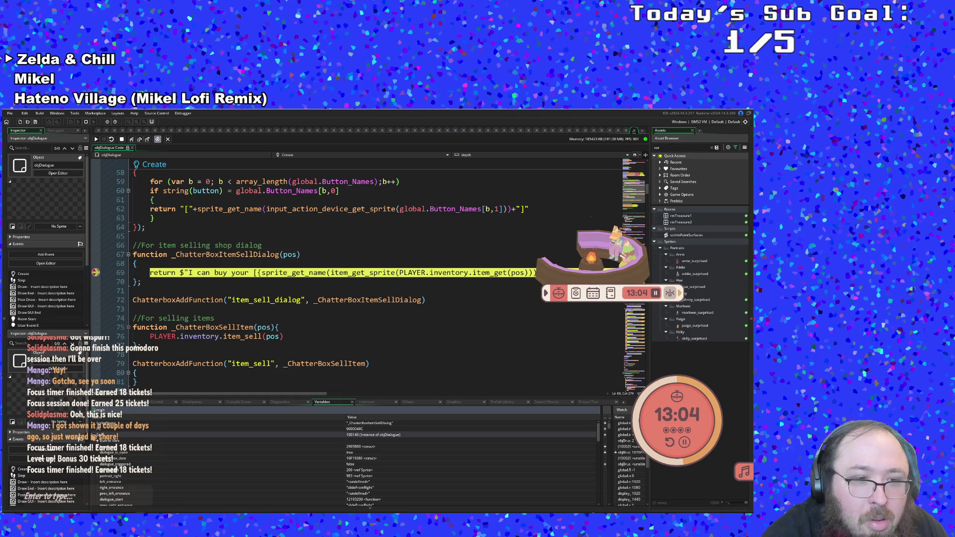
{"action": "left_click_drag", "start_coordinate": [88, 431], "coordinate": [157, 437]}
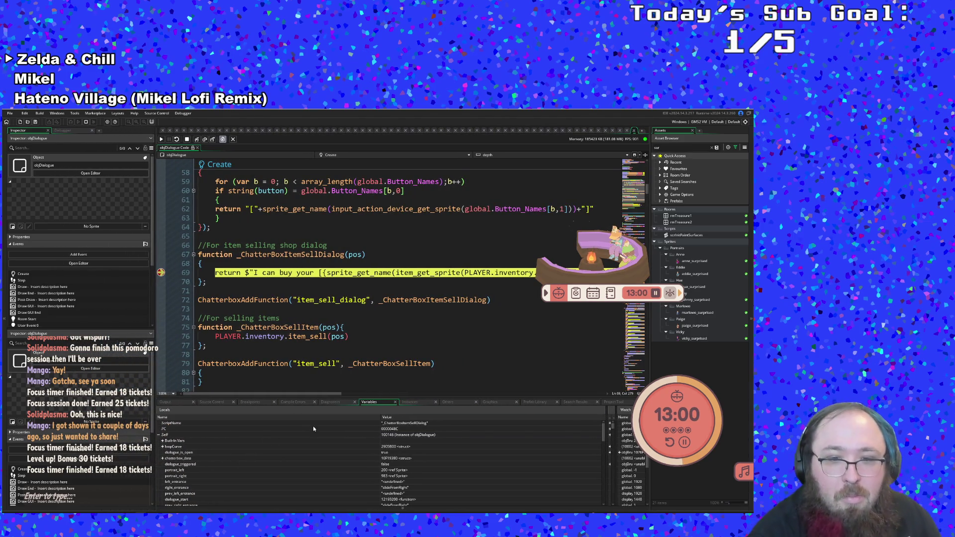
{"action": "scroll", "coordinate": [316, 465], "scroll_direction": "down", "scroll_amount": 1}
{"action": "scroll", "coordinate": [317, 464], "scroll_direction": "up", "scroll_amount": 1}
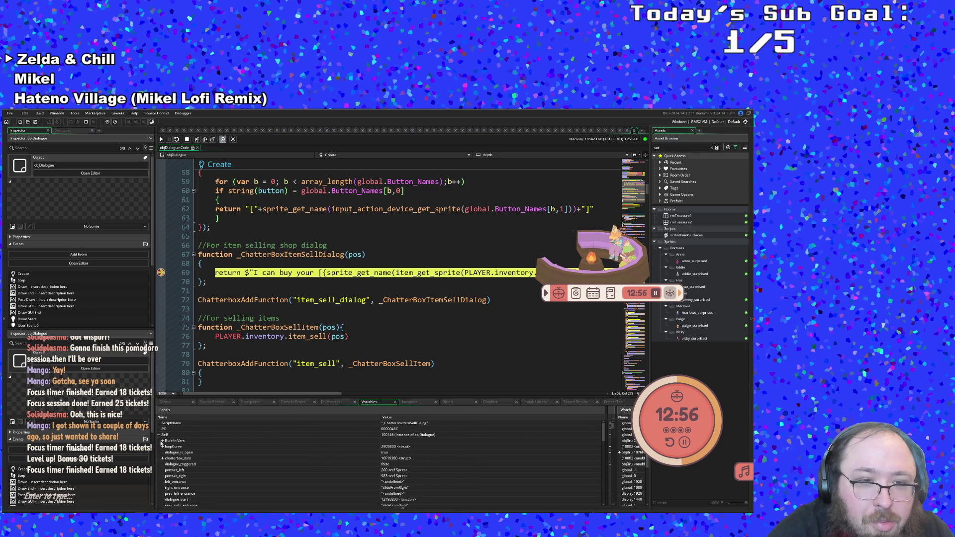
{"action": "left_click", "coordinate": [159, 435]}
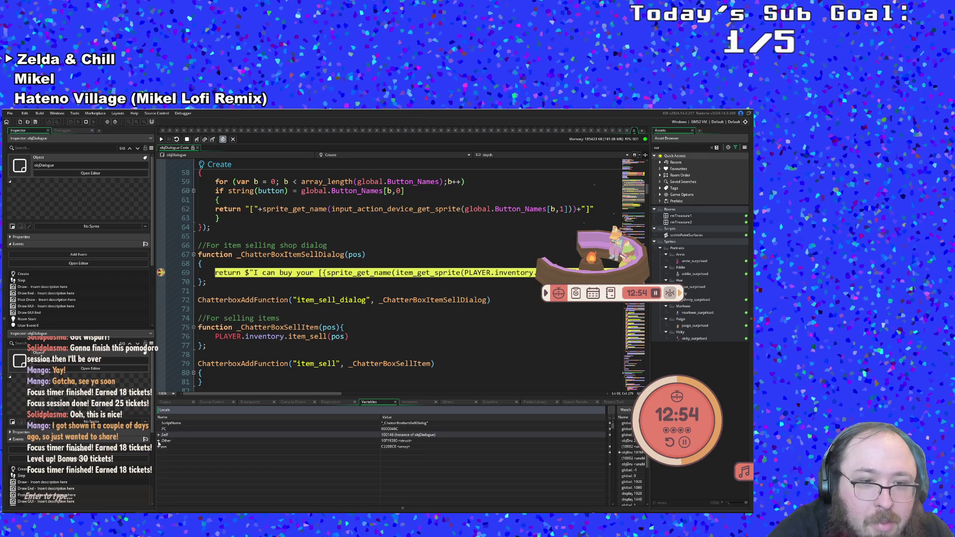
{"action": "left_click", "coordinate": [158, 447]}
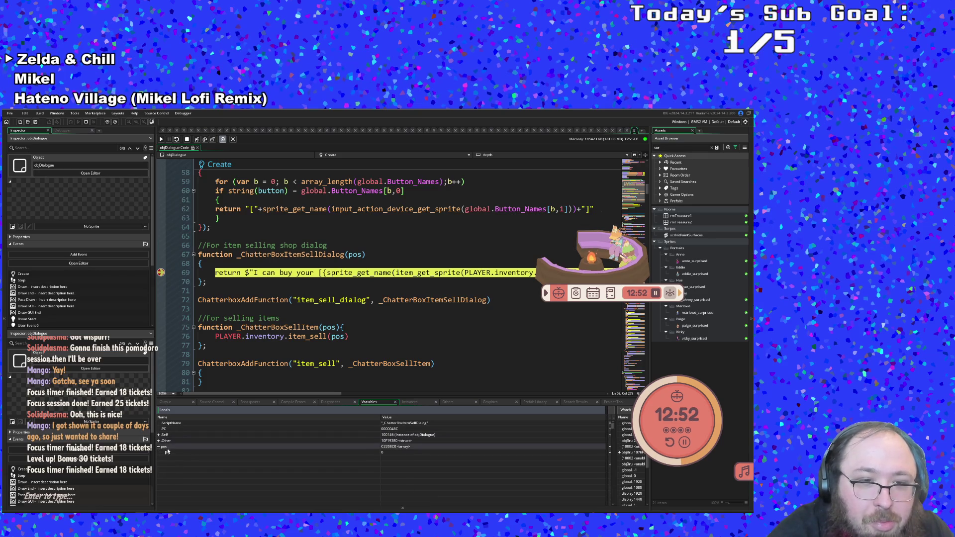
{"action": "left_click", "coordinate": [188, 454]}
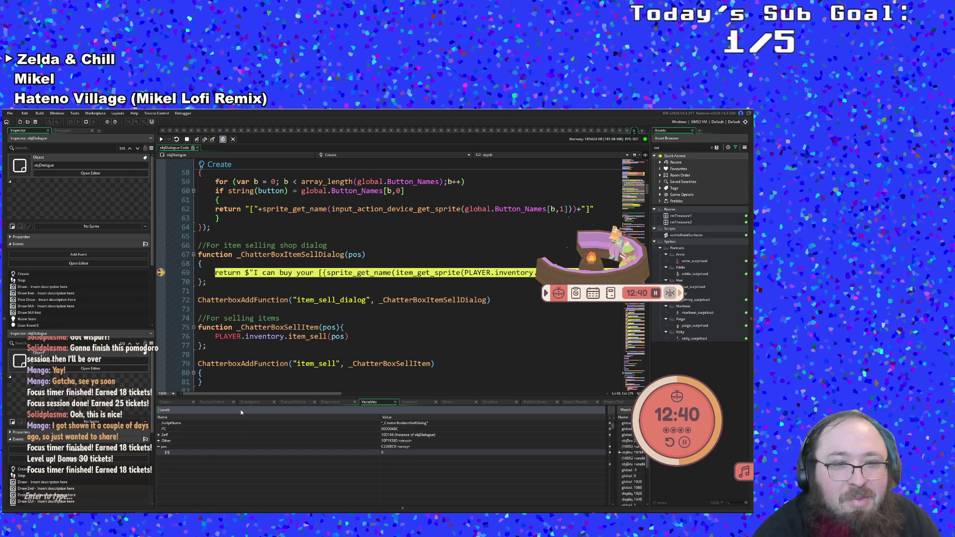
Move back to the shop dialog function's opening brace and stop the debug session.
{"action": "mouse_move", "coordinate": [230, 397]}
{"action": "left_mouse_down"}
{"action": "mouse_move", "coordinate": [237, 395]}
{"action": "mouse_move", "coordinate": [222, 393]}
{"action": "mouse_move", "coordinate": [328, 398]}
{"action": "mouse_move", "coordinate": [340, 416]}
{"action": "mouse_move", "coordinate": [204, 408]}
{"action": "left_mouse_up"}
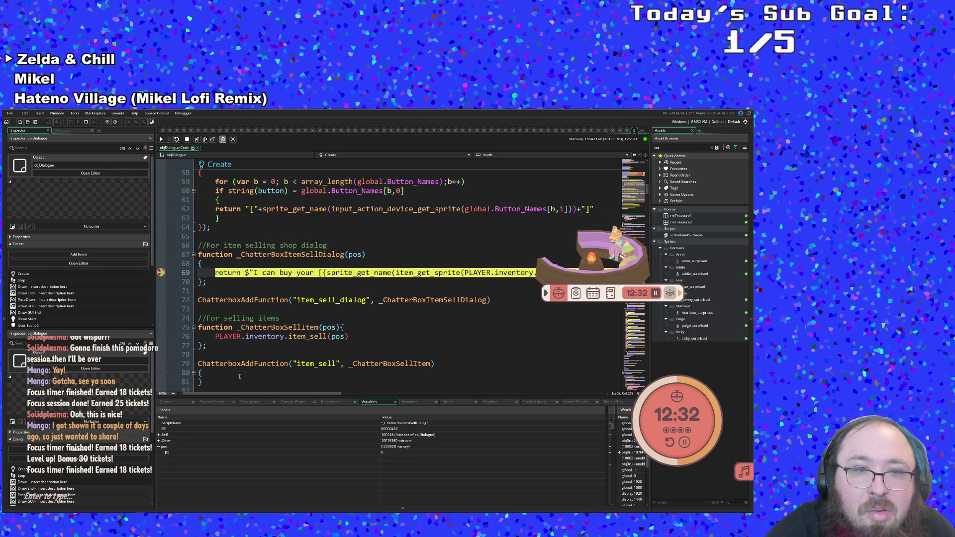
{"action": "left_click", "coordinate": [274, 289]}
{"action": "left_click", "coordinate": [254, 282]}
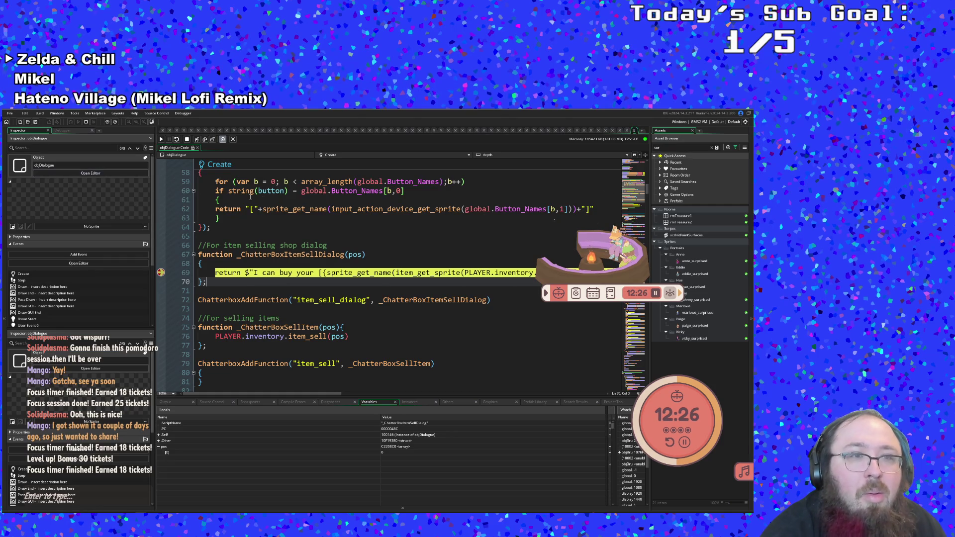
{"action": "left_click", "coordinate": [268, 227]}
{"action": "left_click", "coordinate": [280, 245]}
{"action": "key", "text": "Down"}
{"action": "key", "text": "Down"}
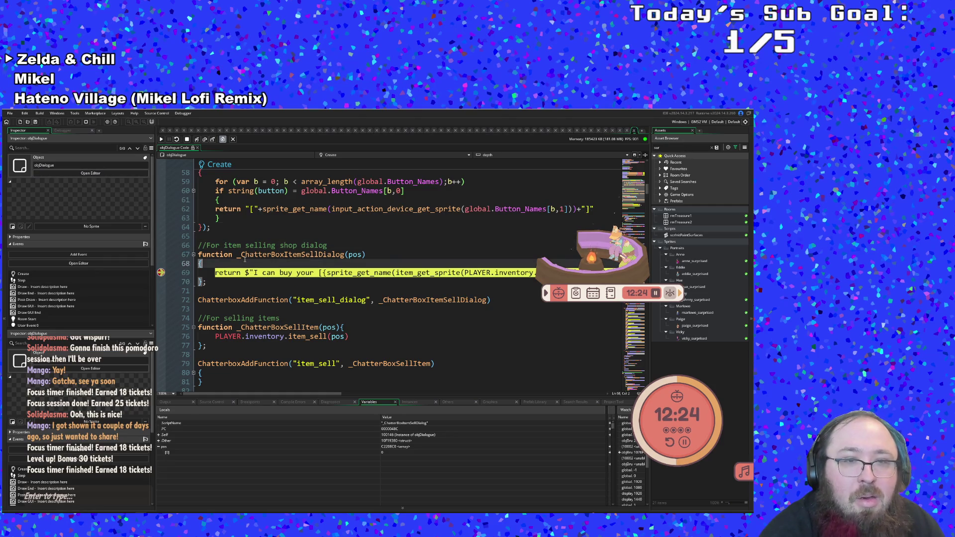
{"action": "scroll", "coordinate": [247, 254], "scroll_direction": "up", "scroll_amount": 2}
{"action": "scroll", "coordinate": [247, 254], "scroll_direction": "down", "scroll_amount": 2}
{"action": "key", "text": "F10"}
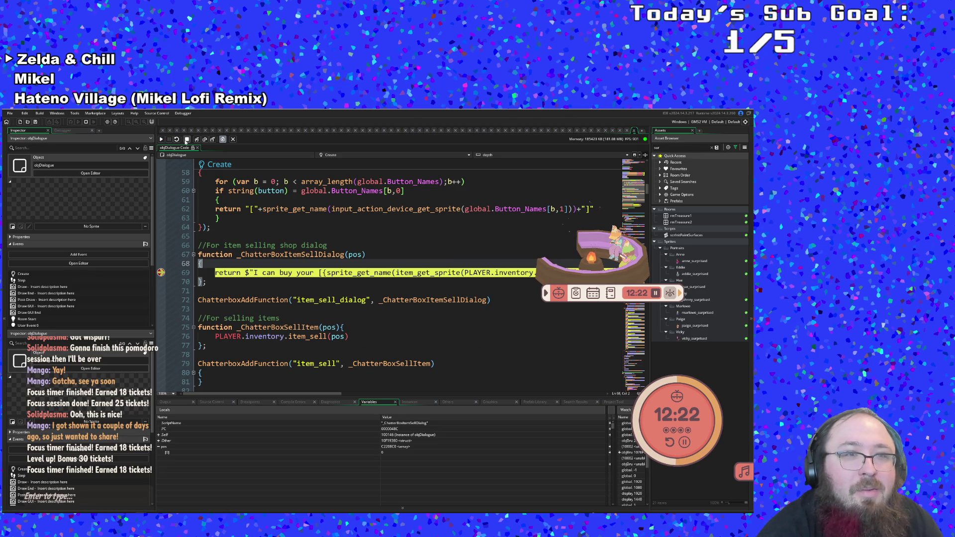
Add a new line after the function's opening brace reading pos = pos[0].
{"action": "left_click", "coordinate": [289, 264]}
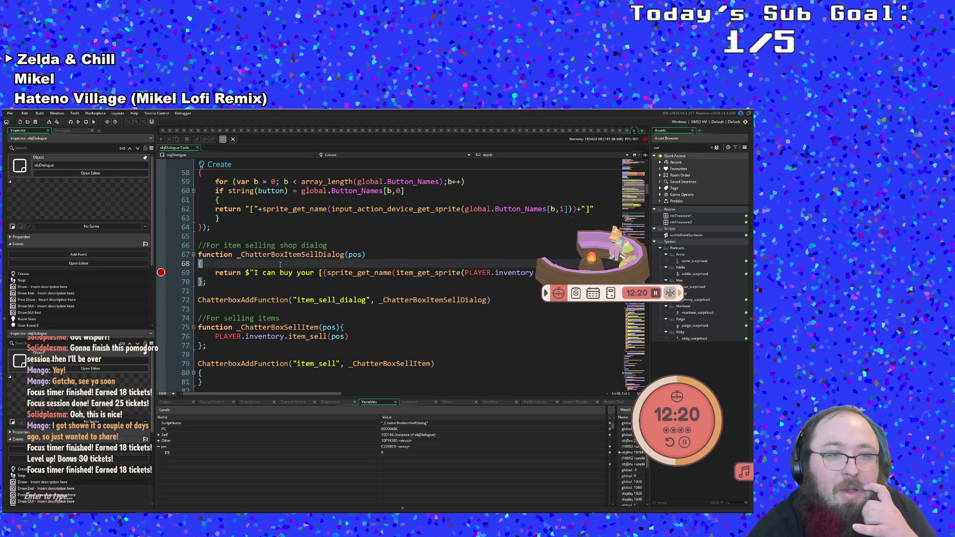
{"action": "key", "text": "Return"}
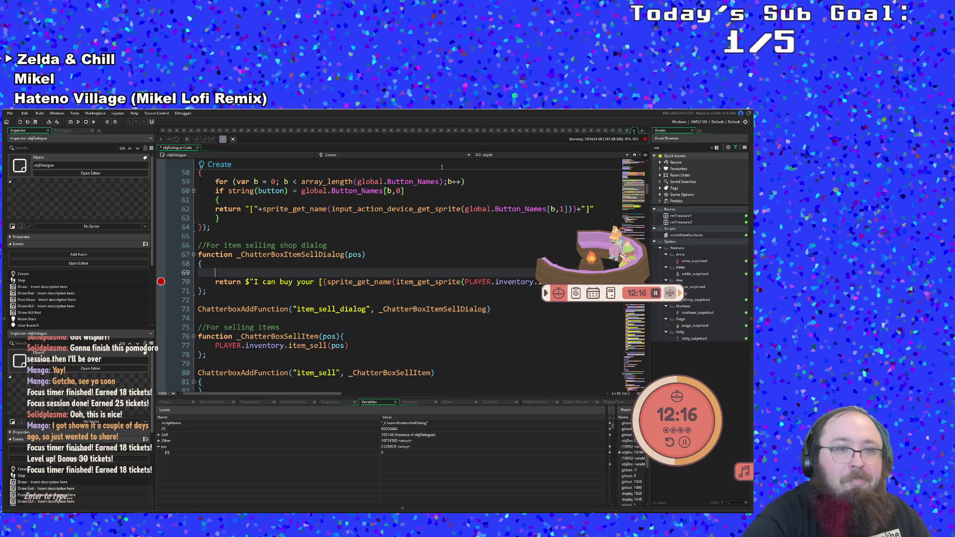
{"action": "type", "text": "var pos"}
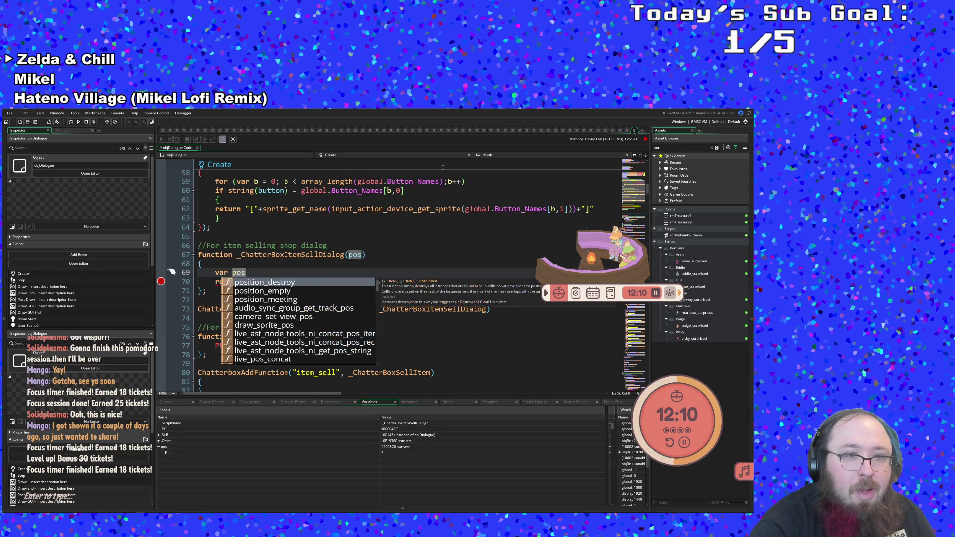
{"action": "key", "text": "Escape"}
{"action": "key", "text": "BackSpace"}
{"action": "key", "text": "BackSpace"}
{"action": "key", "text": "BackSpace"}
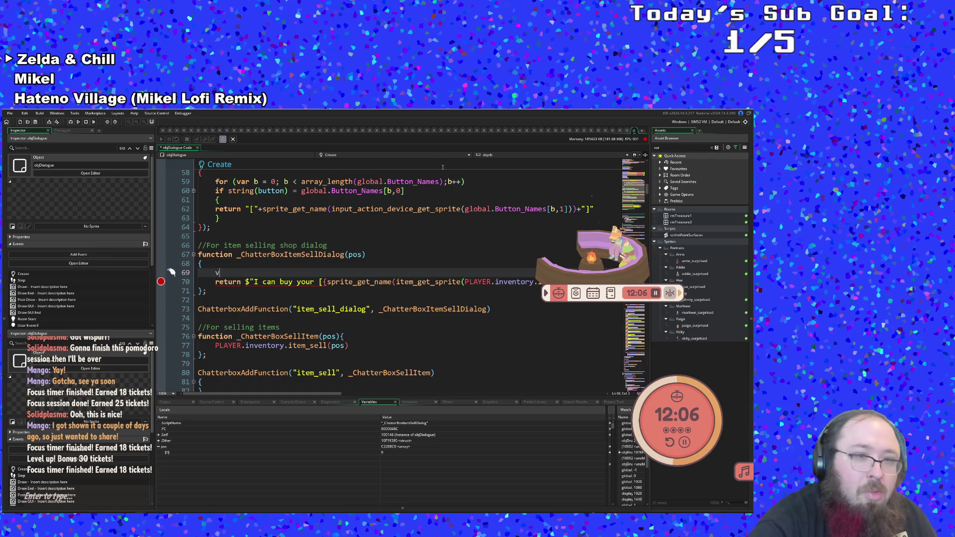
{"action": "key", "text": "BackSpace"}
{"action": "type", "text": "pos = pos["}
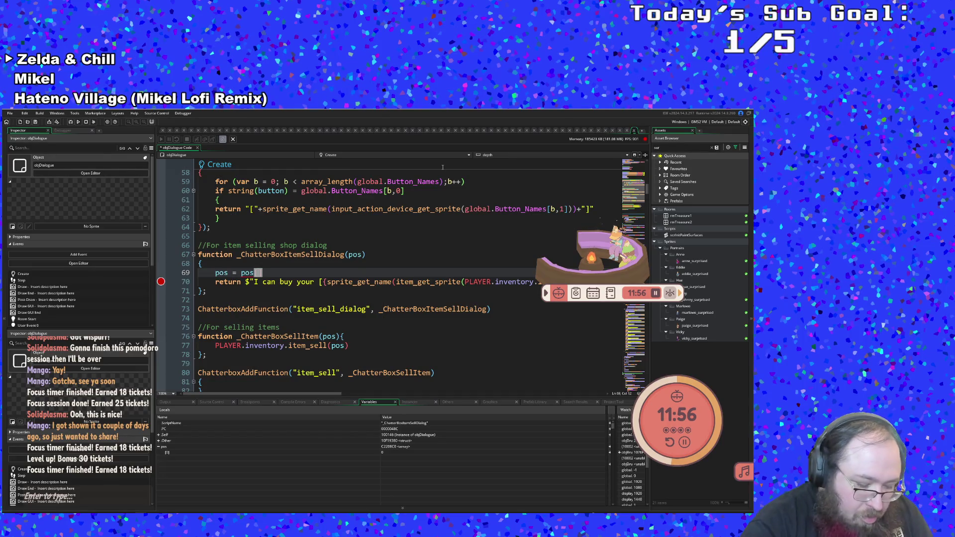
{"action": "type", "text": " o"}
{"action": "key", "text": "BackSpace"}
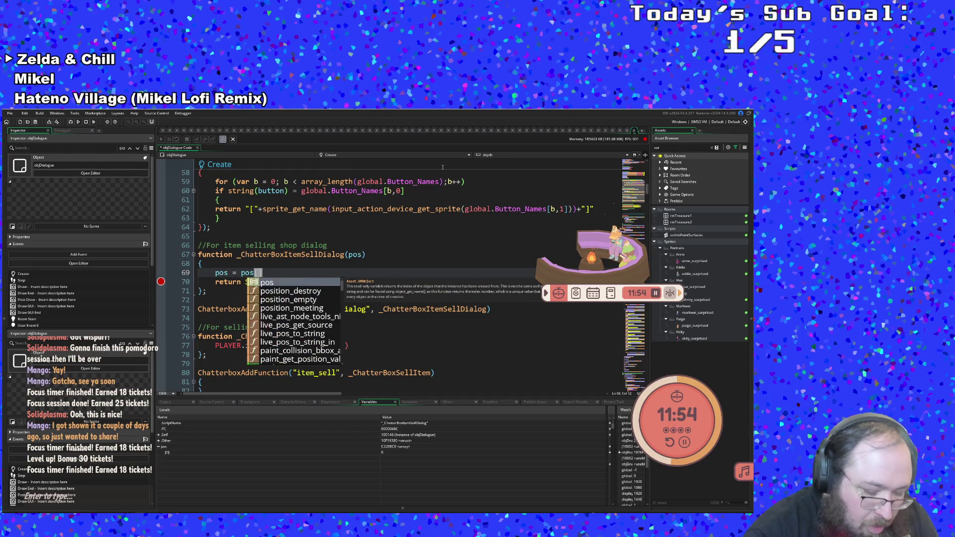
{"action": "type", "text": "0"}
{"action": "left_click", "coordinate": [291, 282]}
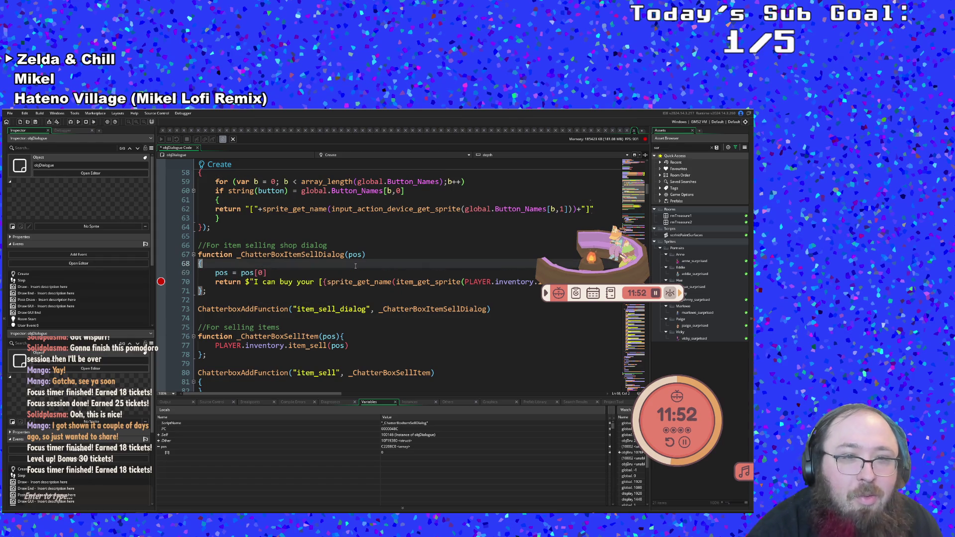
Turn it into the local declaration var _pos = pos[0] and add a space after return.
{"action": "key", "text": "Up"}
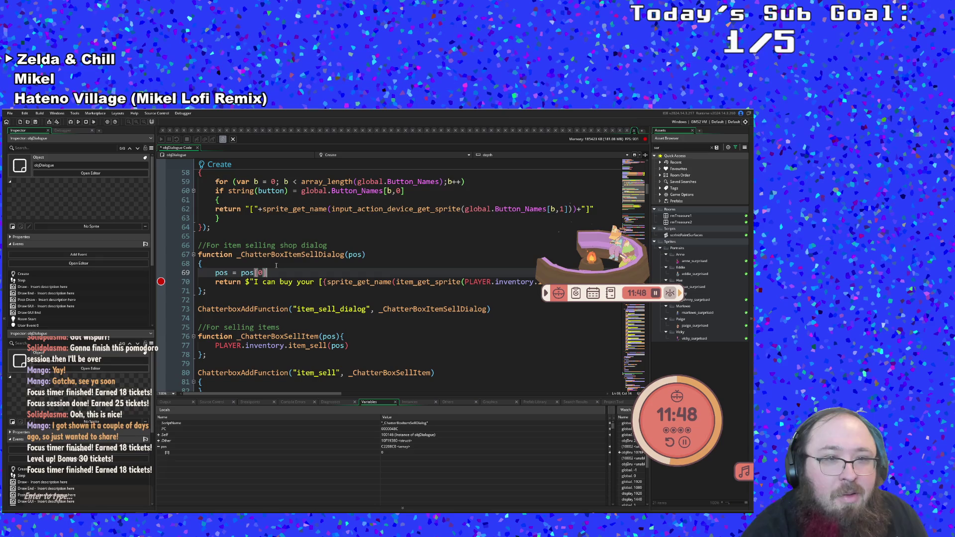
{"action": "key", "text": "Up"}
{"action": "double_click", "coordinate": [223, 273]}
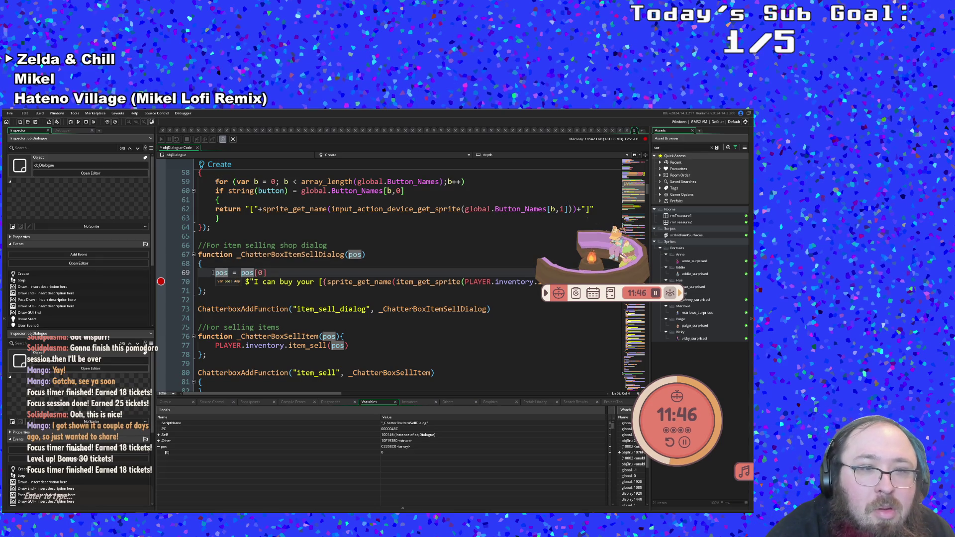
{"action": "key", "text": "Left"}
{"action": "type", "text": "var _"}
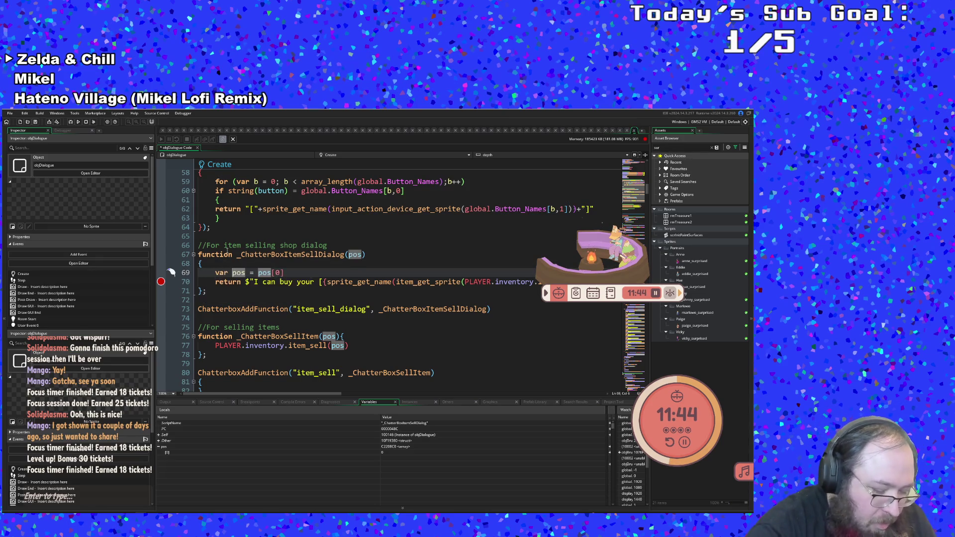
{"action": "key", "text": "Down"}
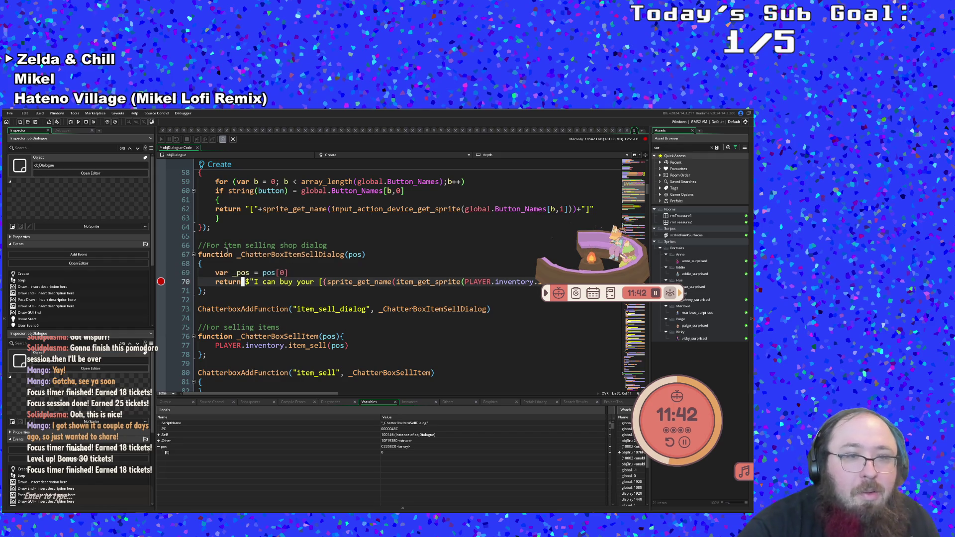
{"action": "key", "text": "Down"}
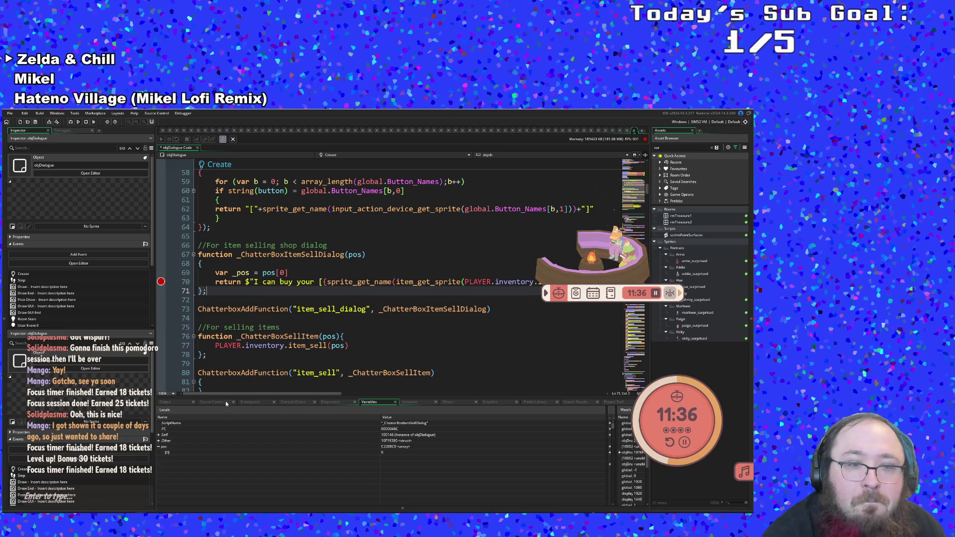
{"action": "left_click_drag", "start_coordinate": [226, 395], "coordinate": [314, 327]}
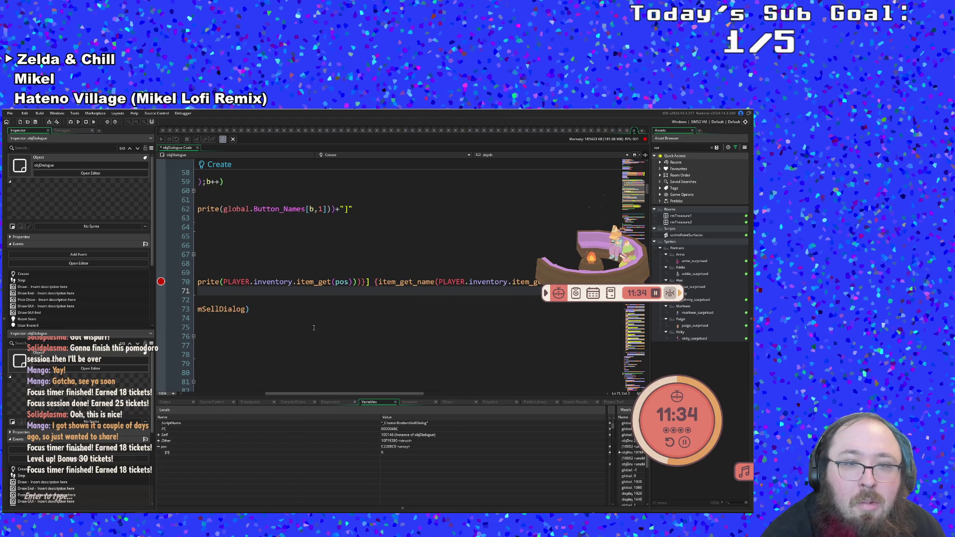
Rename the four pos references on line 70 to _pos.
{"action": "left_click", "coordinate": [341, 281]}
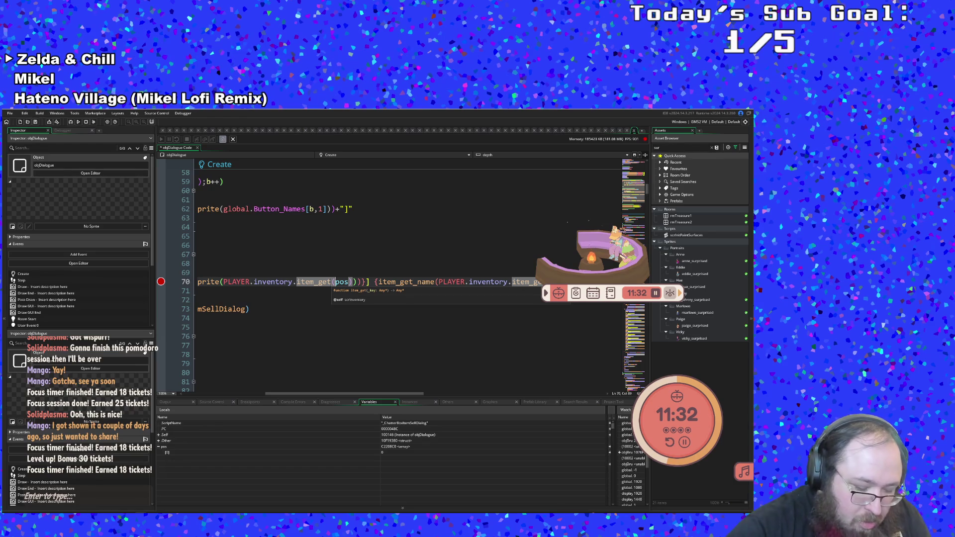
{"action": "type", "text": "_"}
{"action": "key", "text": "Right"}
{"action": "key", "text": "Right"}
{"action": "key", "text": "Right"}
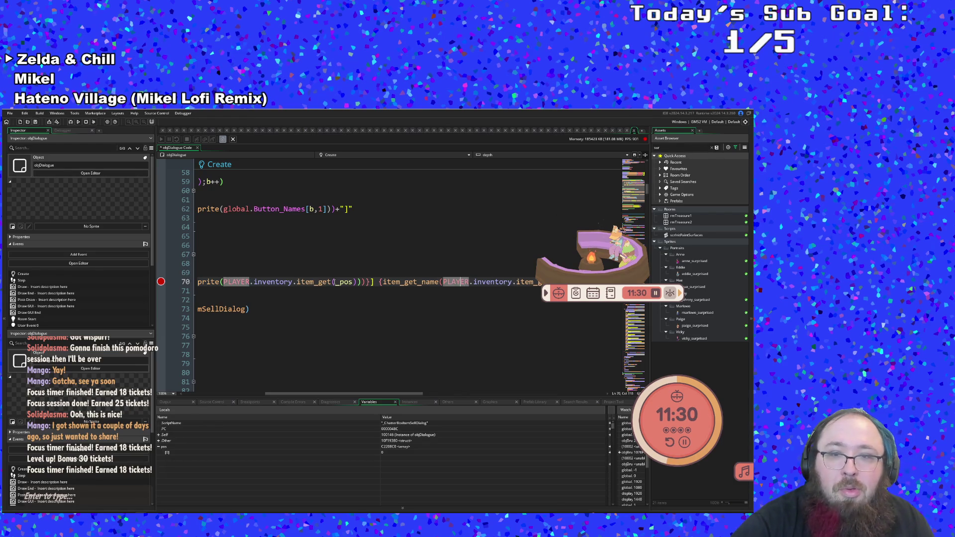
{"action": "key", "text": "Right"}
{"action": "key", "text": "Right"}
{"action": "key", "text": "Right"}
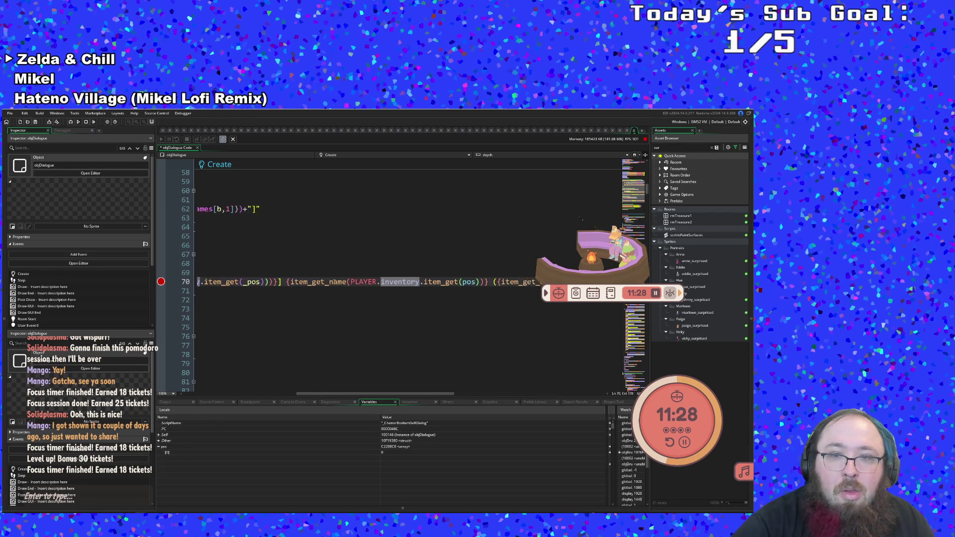
{"action": "key", "text": "Left"}
{"action": "key", "text": "Left"}
{"action": "key", "text": "Left"}
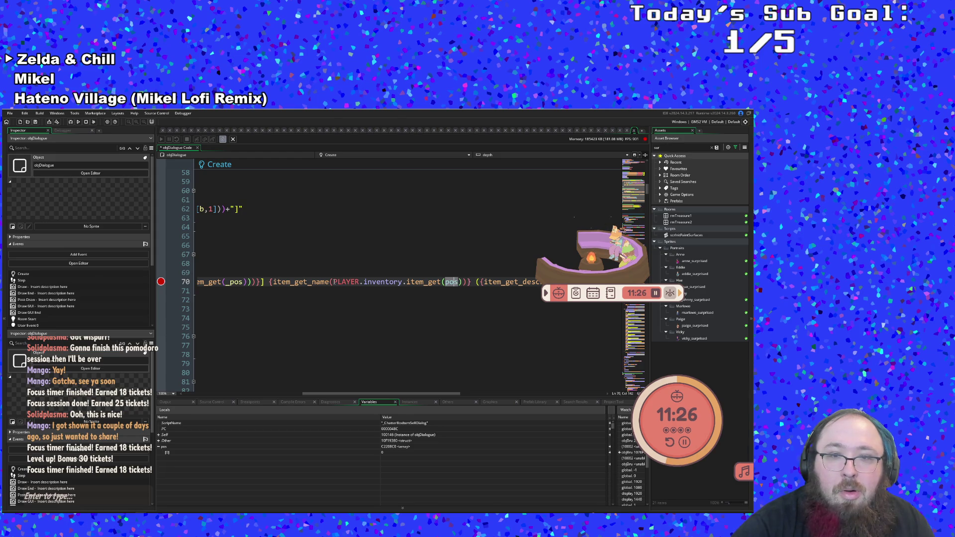
{"action": "type", "text": "_"}
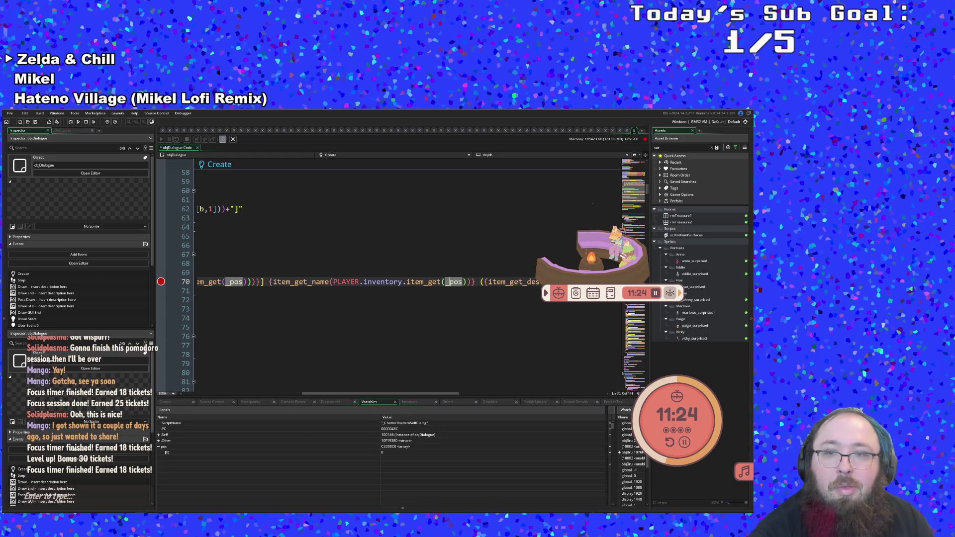
{"action": "left_click", "coordinate": [577, 281]}
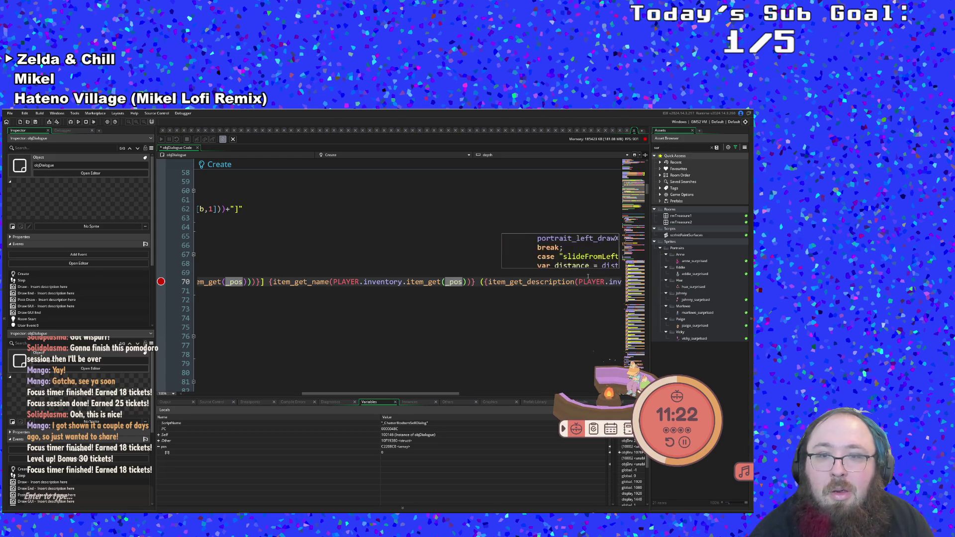
{"action": "key", "text": "Right"}
{"action": "key", "text": "Right"}
{"action": "key", "text": "Right"}
{"action": "left_click", "coordinate": [553, 281]}
{"action": "type", "text": "_"}
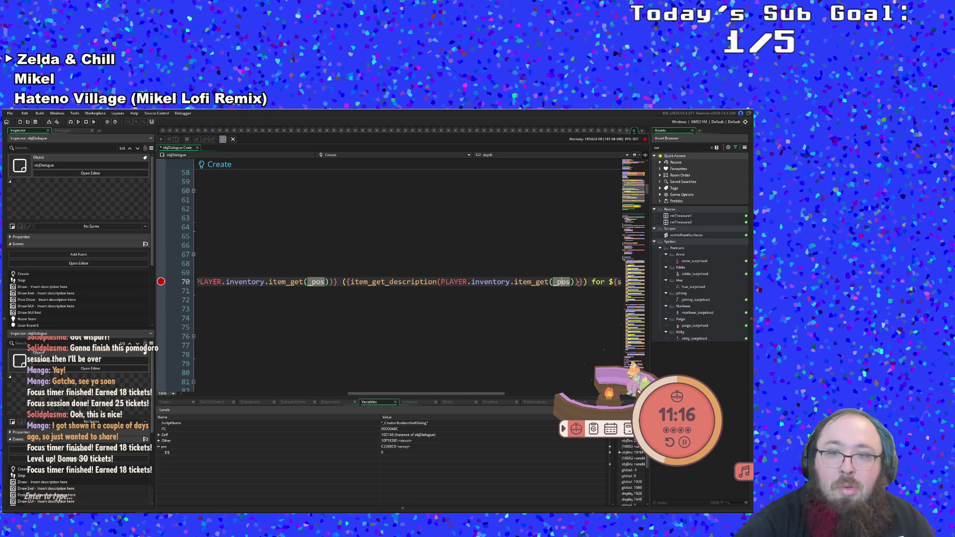
{"action": "scroll", "coordinate": [577, 282], "scroll_direction": "right", "scroll_amount": 5}
{"action": "scroll", "coordinate": [577, 282], "scroll_direction": "right", "scroll_amount": 3}
{"action": "left_click", "coordinate": [604, 283]}
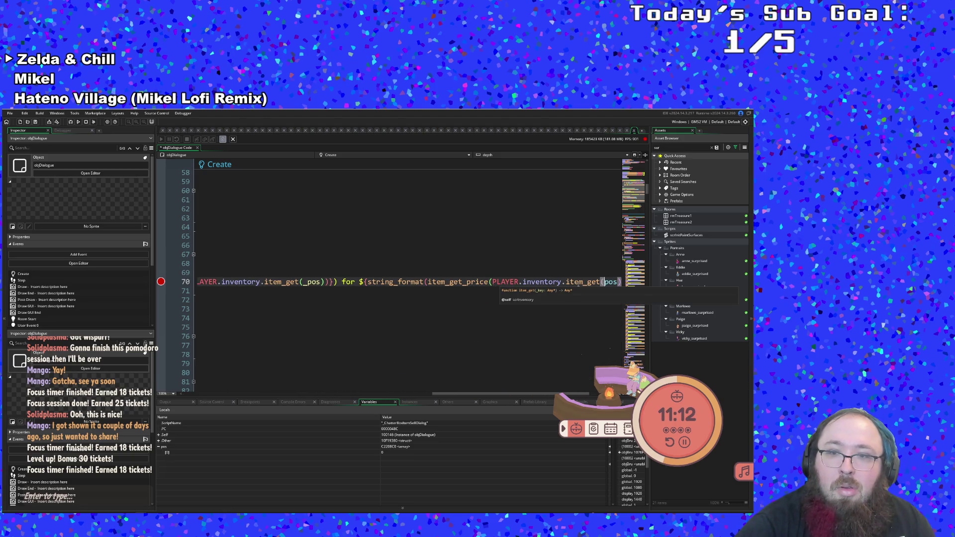
{"action": "type", "text": "_"}
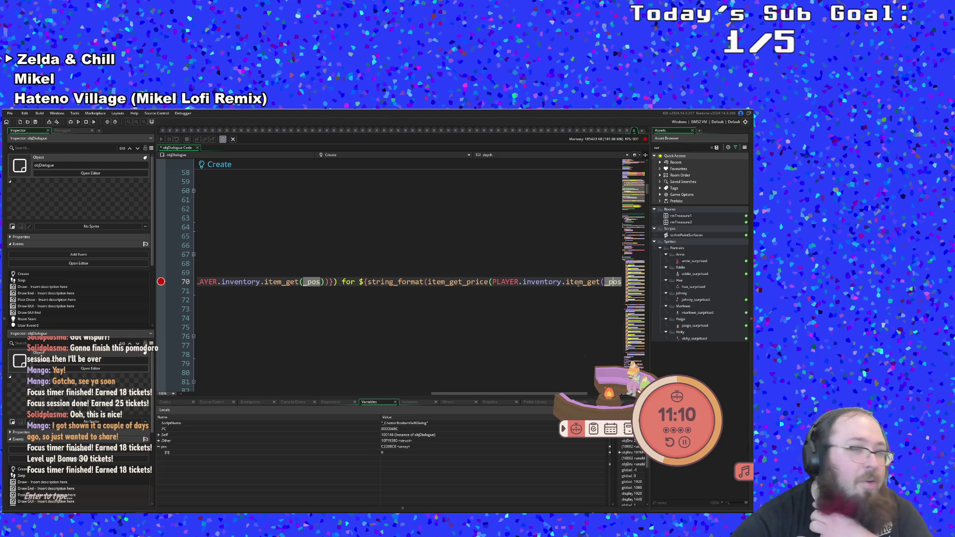
{"action": "key", "text": "Down"}
{"action": "key", "text": "Down"}
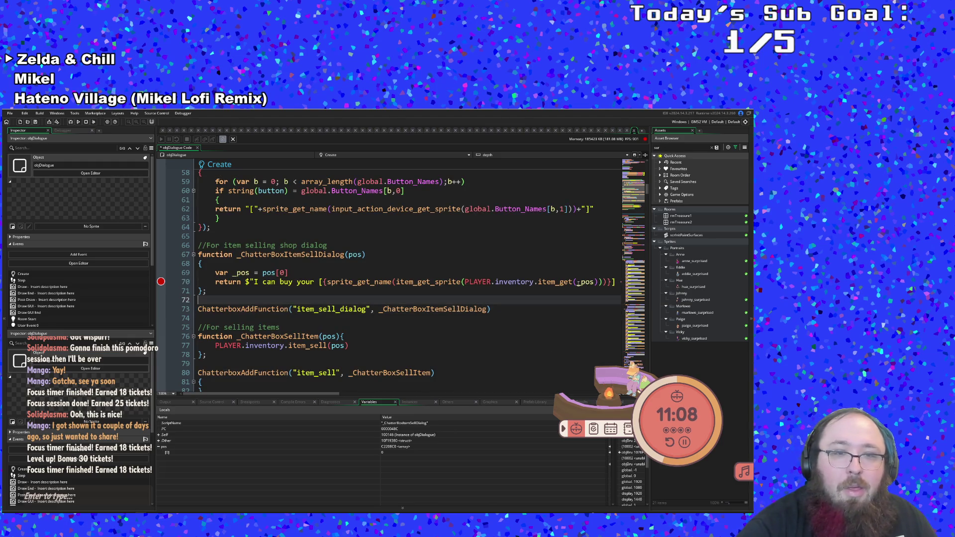
Copy the var _pos = pos[0] line into the start of _ChatterBoxSellItem.
{"action": "scroll", "coordinate": [398, 288], "scroll_direction": "down", "scroll_amount": 2}
{"action": "left_click", "coordinate": [362, 296]}
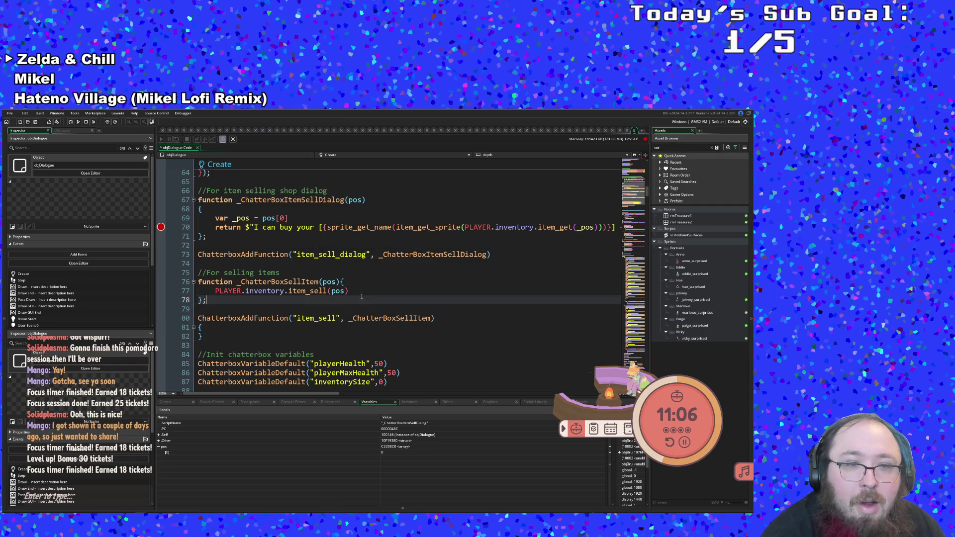
{"action": "key", "text": "Up"}
{"action": "key", "text": "End"}
{"action": "key", "text": "Left"}
{"action": "key", "text": "Left"}
{"action": "key", "text": "Left"}
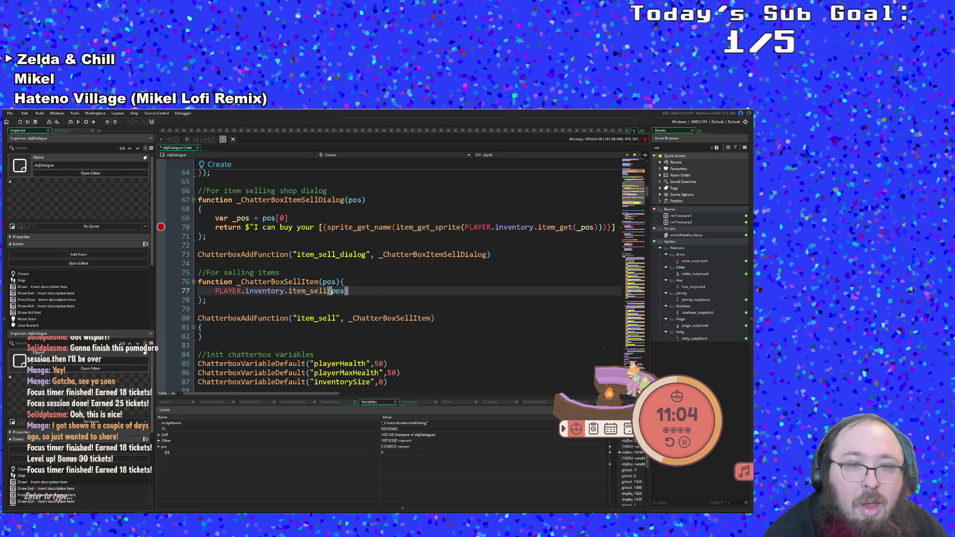
{"action": "left_click_drag", "start_coordinate": [287, 218], "coordinate": [228, 218]}
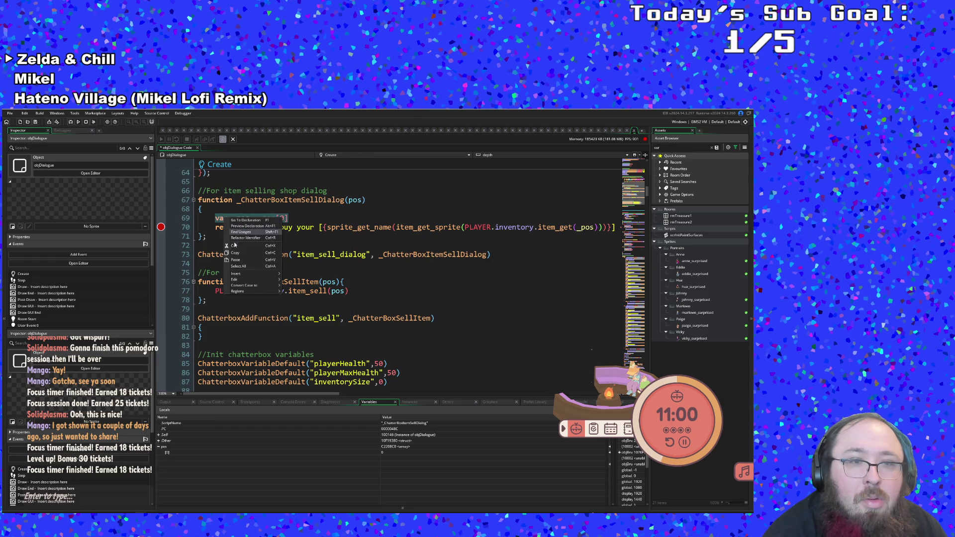
{"action": "left_click", "coordinate": [345, 282]}
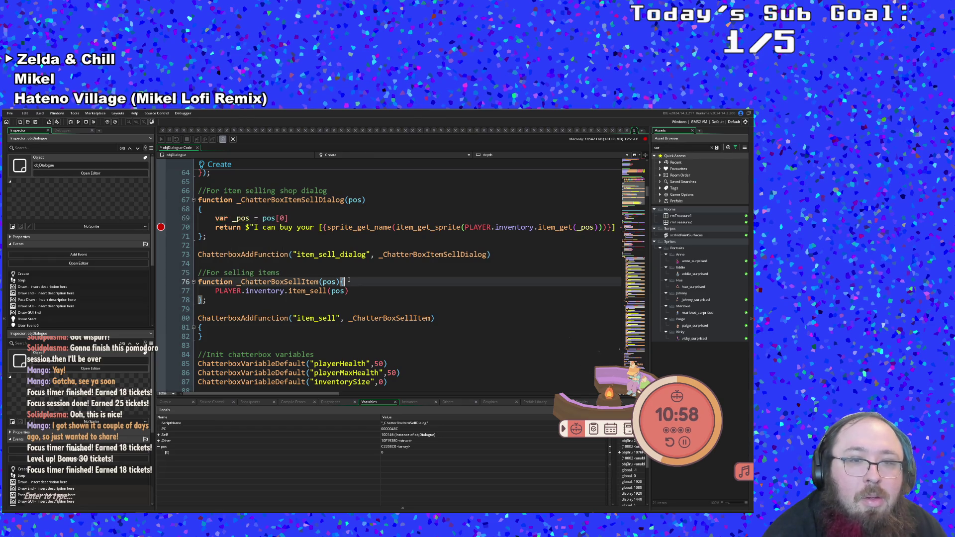
{"action": "key", "text": "Return"}
{"action": "type", "text": "var _pos = pos[0]"}
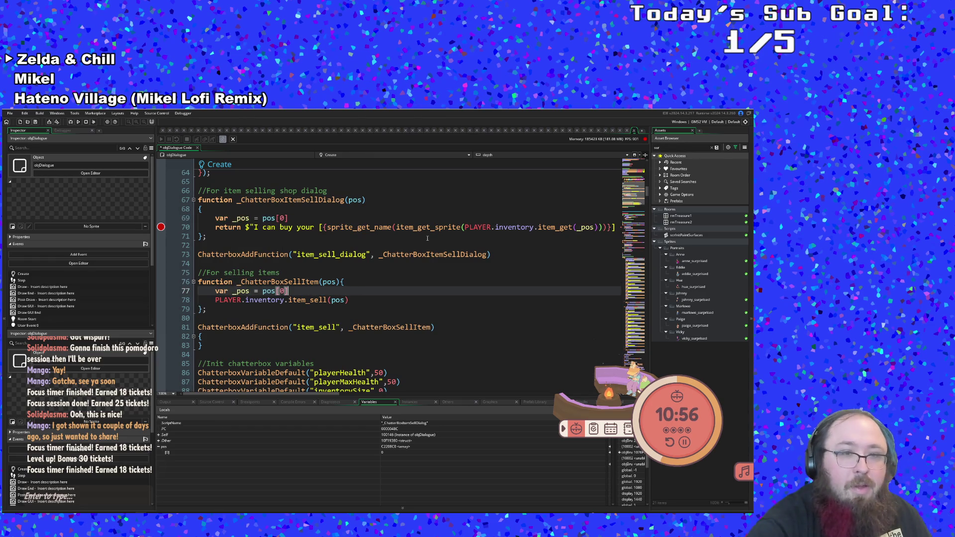
Change item_sell(pos) to item_sell(_pos) and start the game with debugging.
{"action": "key", "text": "Left"}
{"action": "key", "text": "Left"}
{"action": "key", "text": "Left"}
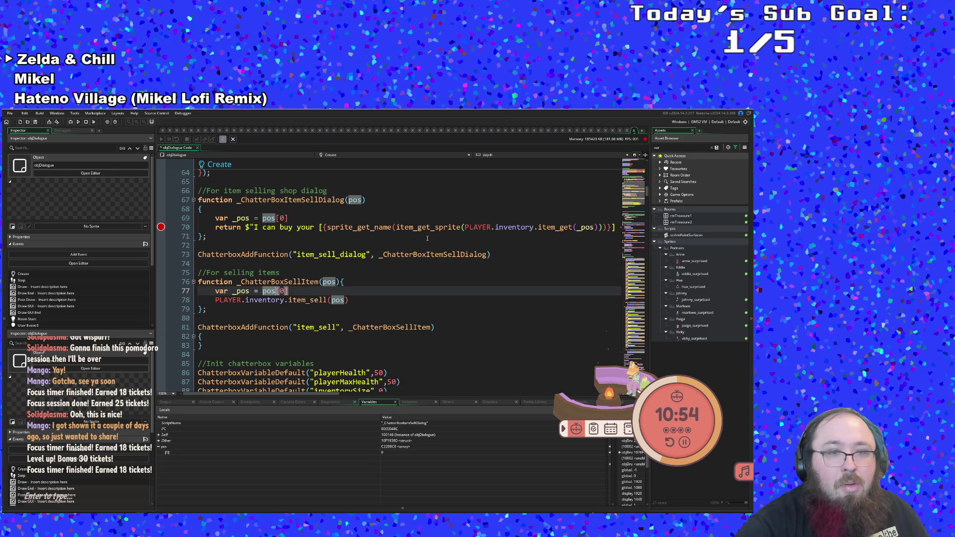
{"action": "key", "text": "Right"}
{"action": "key", "text": "Down"}
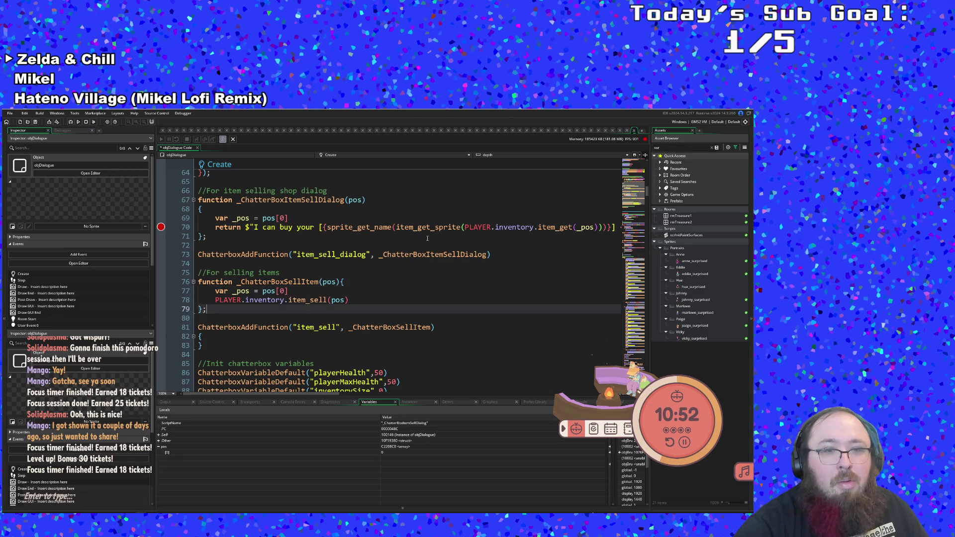
{"action": "key", "text": "Right"}
{"action": "key", "text": "Right"}
{"action": "key", "text": "Right"}
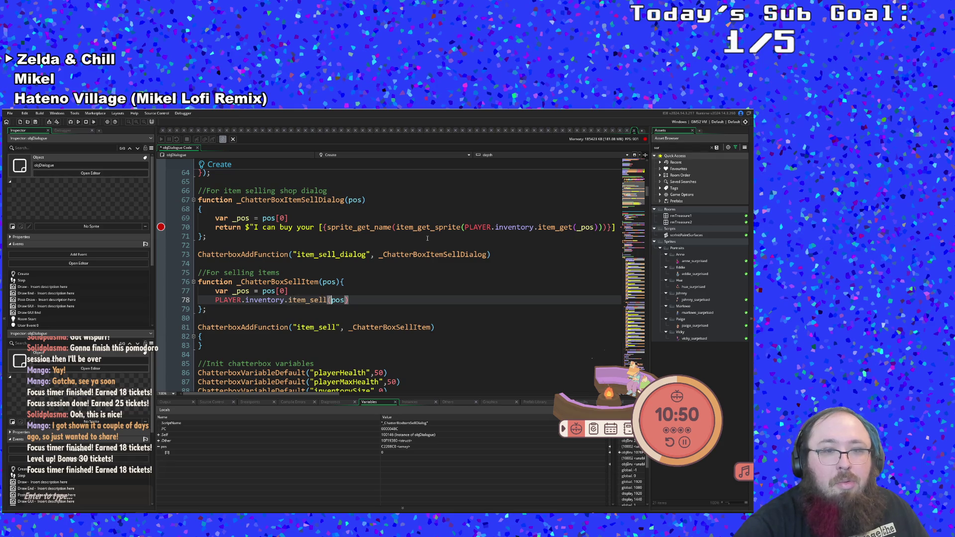
{"action": "type", "text": "_"}
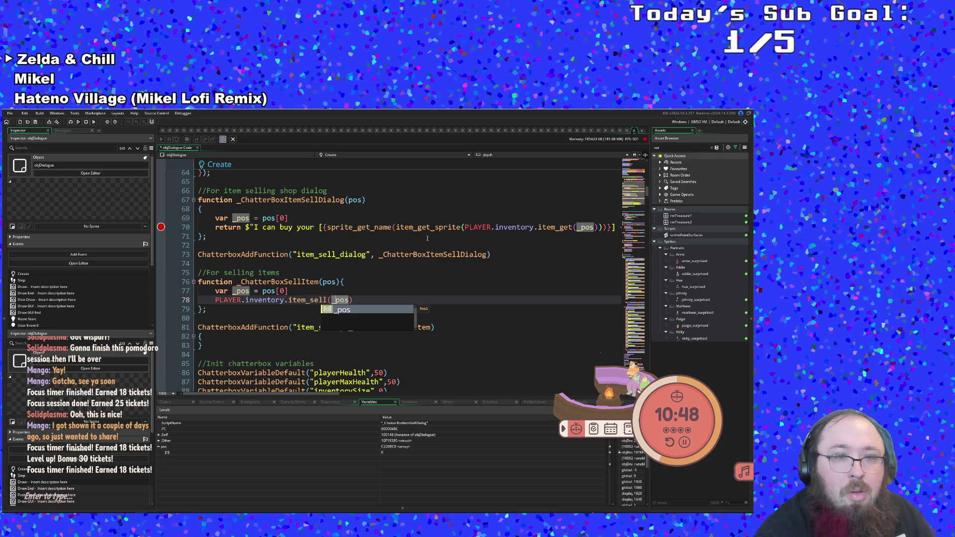
{"action": "left_click", "coordinate": [426, 238]}
{"action": "scroll", "coordinate": [414, 292], "scroll_direction": "up", "scroll_amount": 2}
{"action": "scroll", "coordinate": [413, 292], "scroll_direction": "up", "scroll_amount": 4}
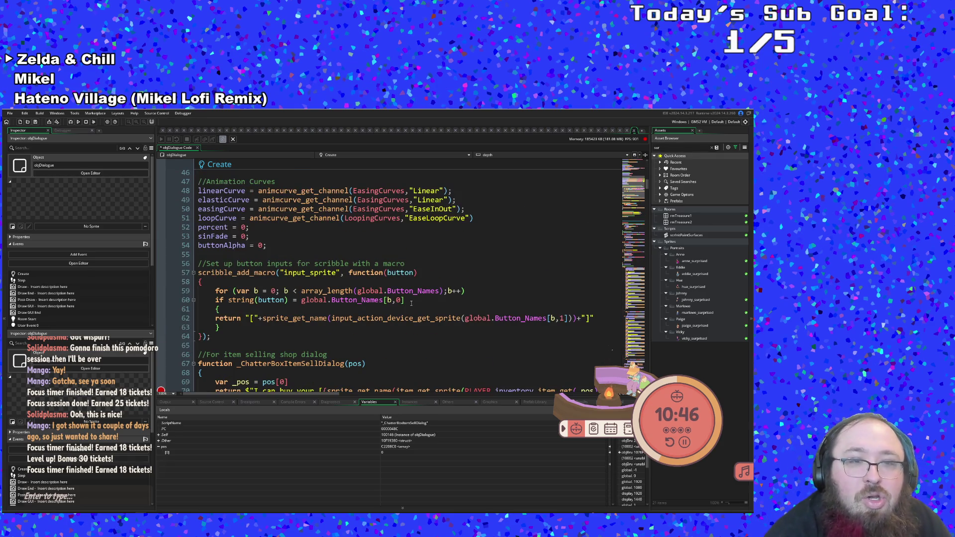
{"action": "scroll", "coordinate": [403, 326], "scroll_direction": "down", "scroll_amount": 10}
{"action": "left_click", "coordinate": [331, 300]}
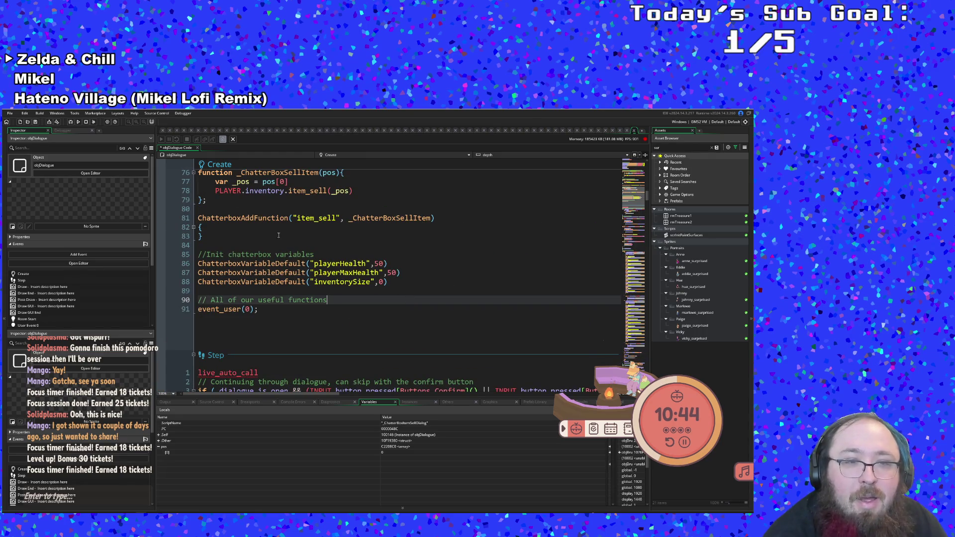
{"action": "left_click", "coordinate": [39, 113]}
{"action": "left_click", "coordinate": [68, 129]}
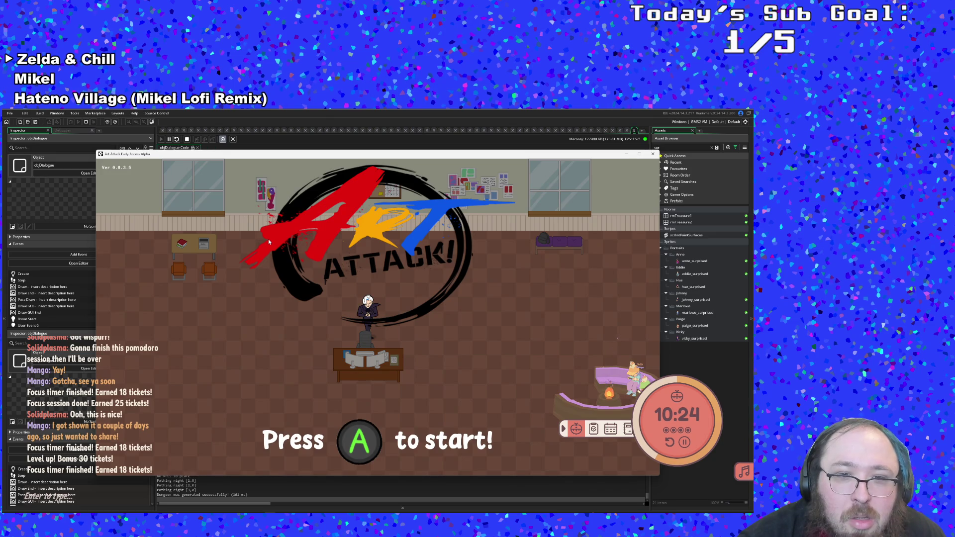
Start the game, drop a Banana Peel from the debug overlay, and pick Sell with Vicky.
{"action": "key", "text": "Return"}
{"action": "key", "text": "Return"}
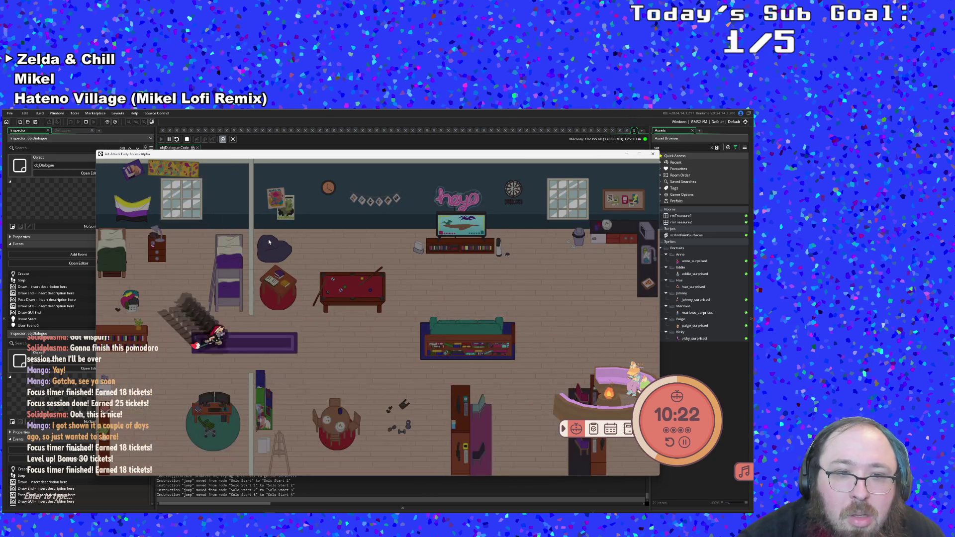
{"action": "key", "text": "Right"}
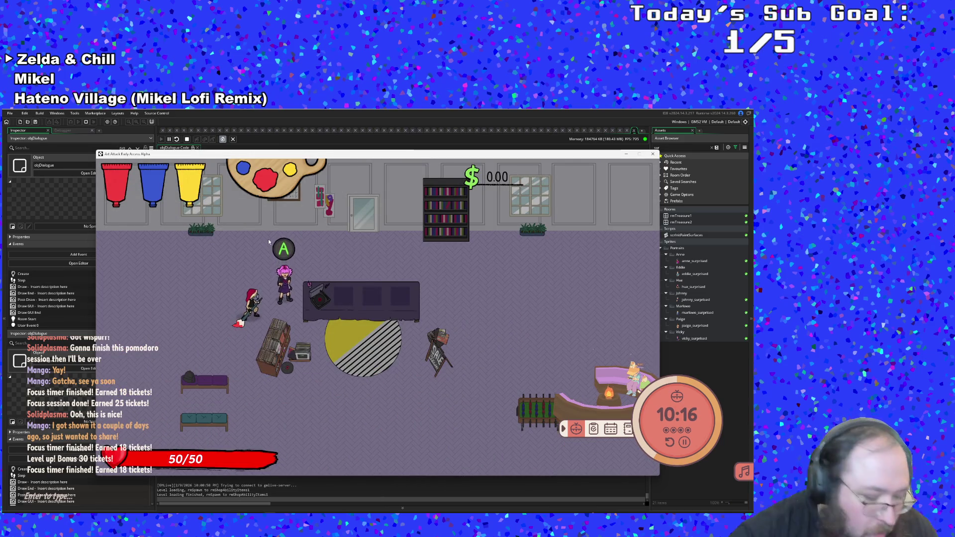
{"action": "key", "text": "F1"}
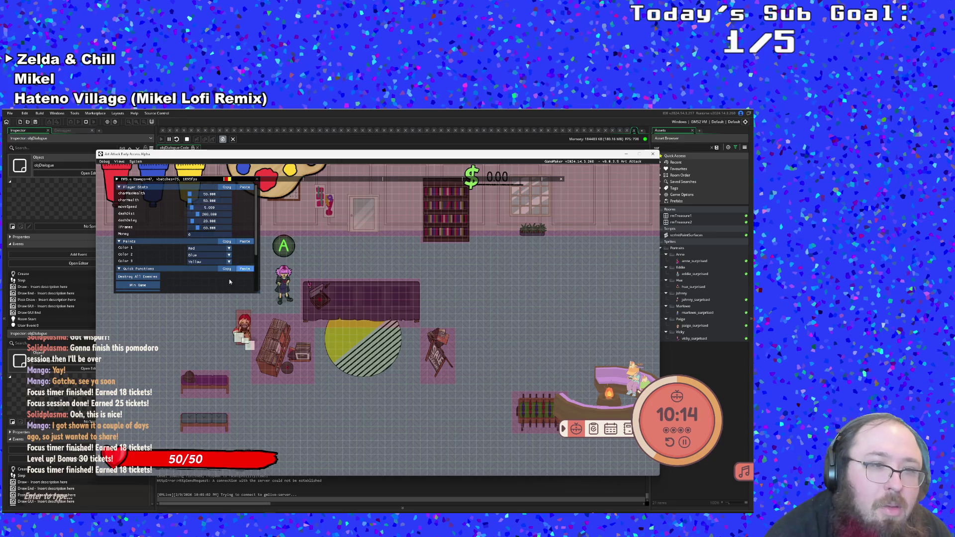
{"action": "scroll", "coordinate": [210, 266], "scroll_direction": "down", "scroll_amount": 3}
{"action": "left_click", "coordinate": [144, 263]}
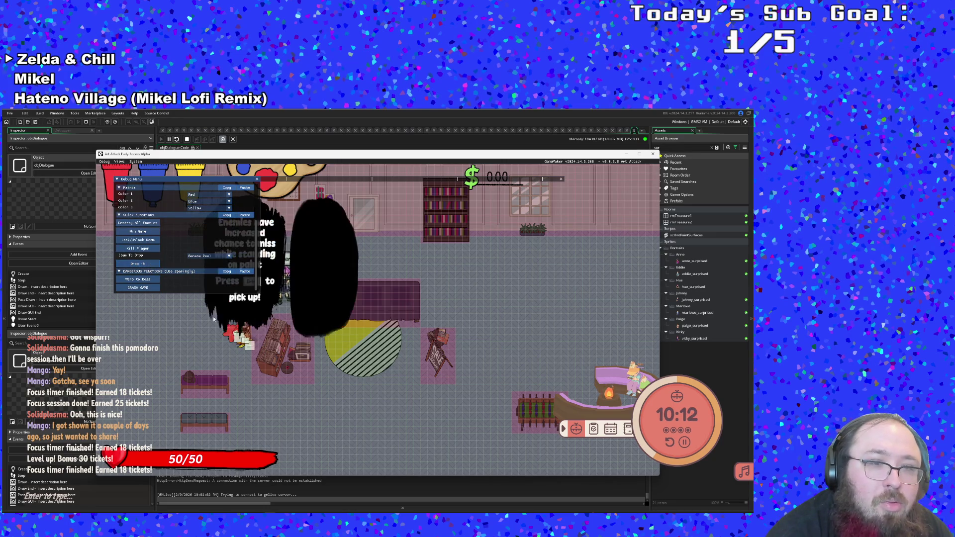
{"action": "key", "text": "F1"}
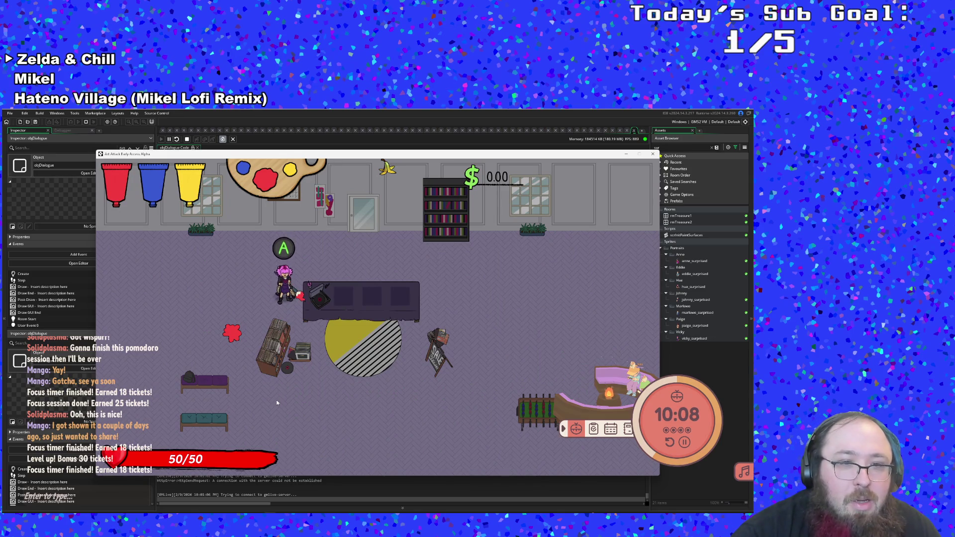
{"action": "key", "text": "Return"}
{"action": "key", "text": "Down"}
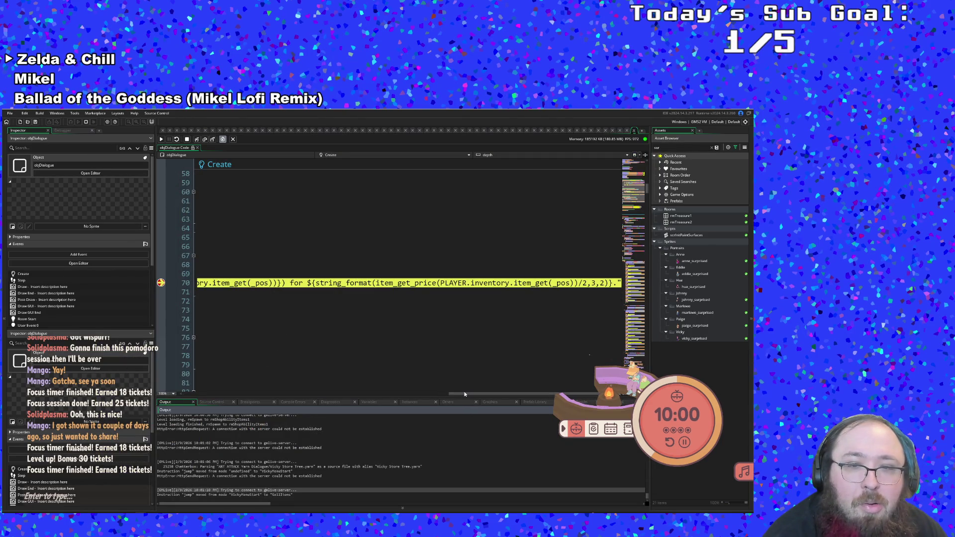
{"action": "left_click_drag", "start_coordinate": [466, 394], "coordinate": [164, 402]}
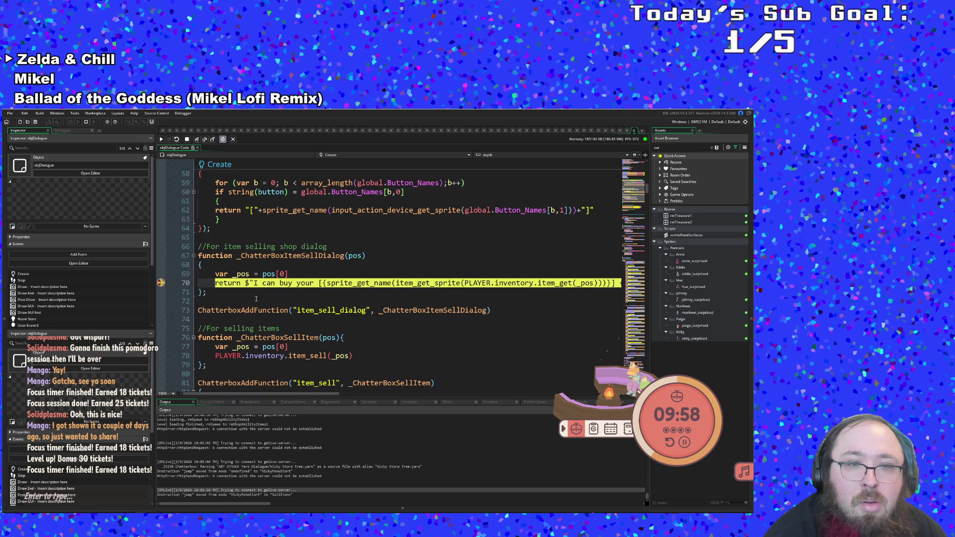
{"action": "mouse_move", "coordinate": [269, 281]}
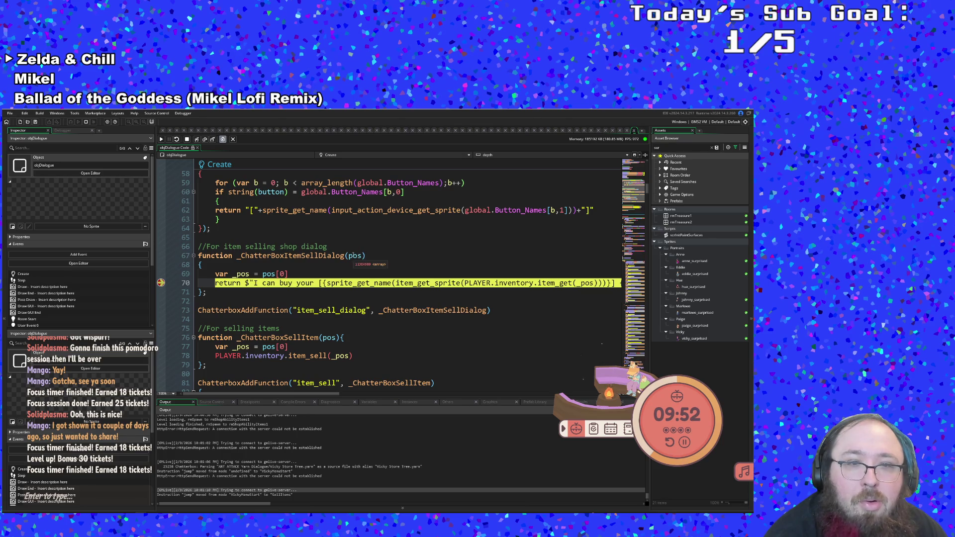
{"action": "left_click", "coordinate": [354, 256]}
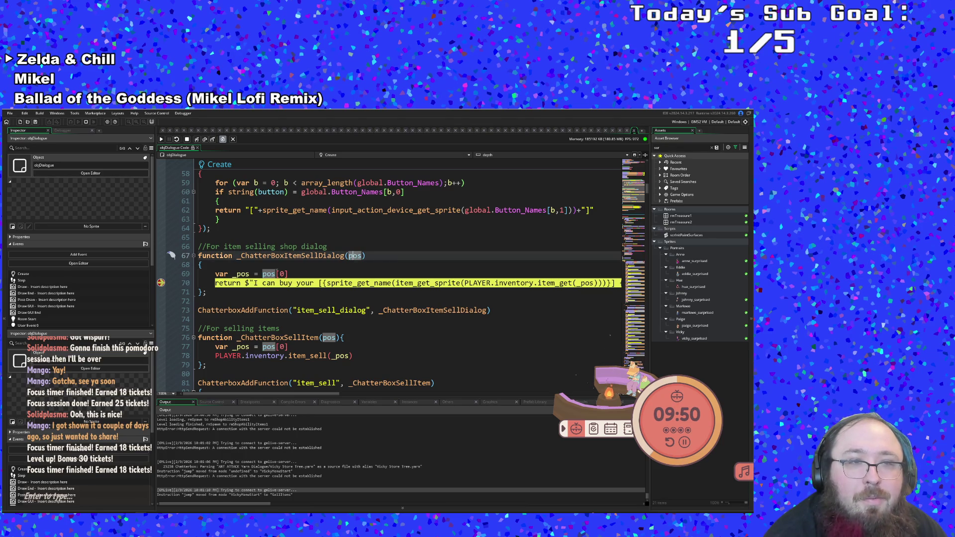
{"action": "left_click", "coordinate": [161, 139]}
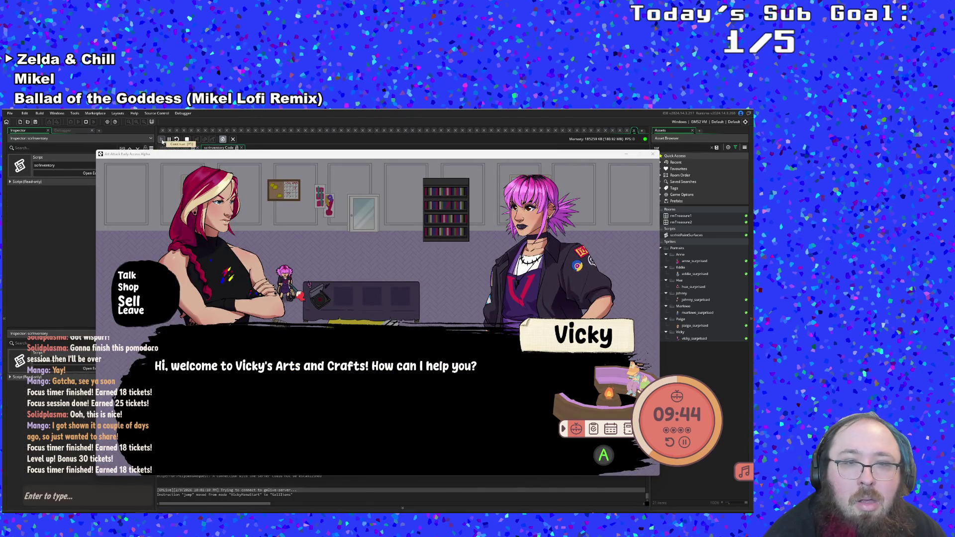
Advance the sell prompt and return to the editor at scrInventory's line 10 breakpoint.
{"action": "left_click", "coordinate": [163, 140]}
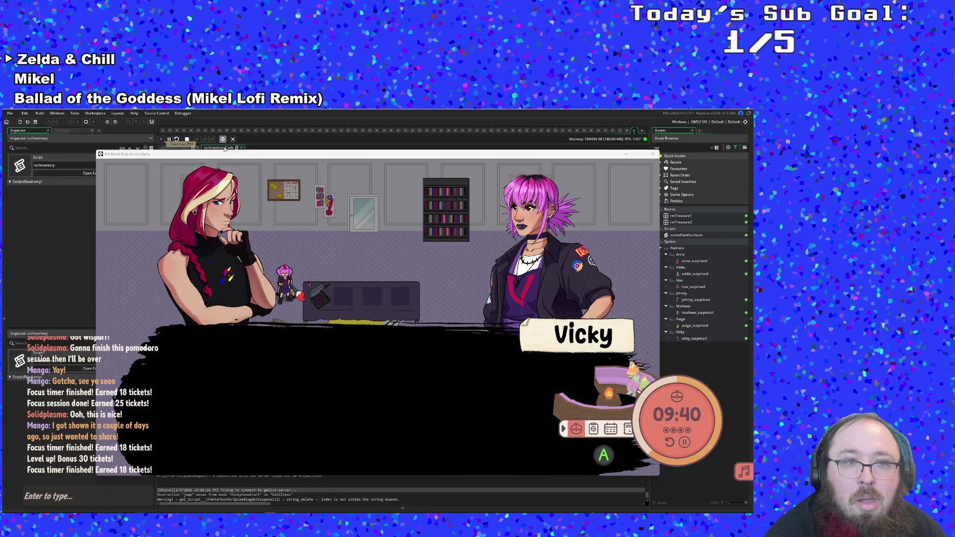
{"action": "scroll", "coordinate": [241, 498], "scroll_direction": "up", "scroll_amount": 2}
{"action": "scroll", "coordinate": [241, 497], "scroll_direction": "down", "scroll_amount": 3}
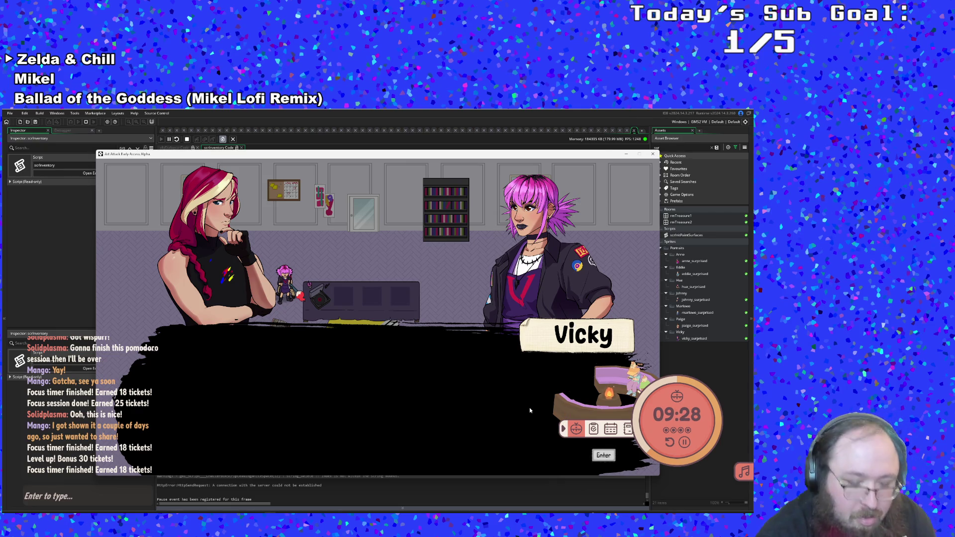
{"action": "left_click", "coordinate": [399, 500]}
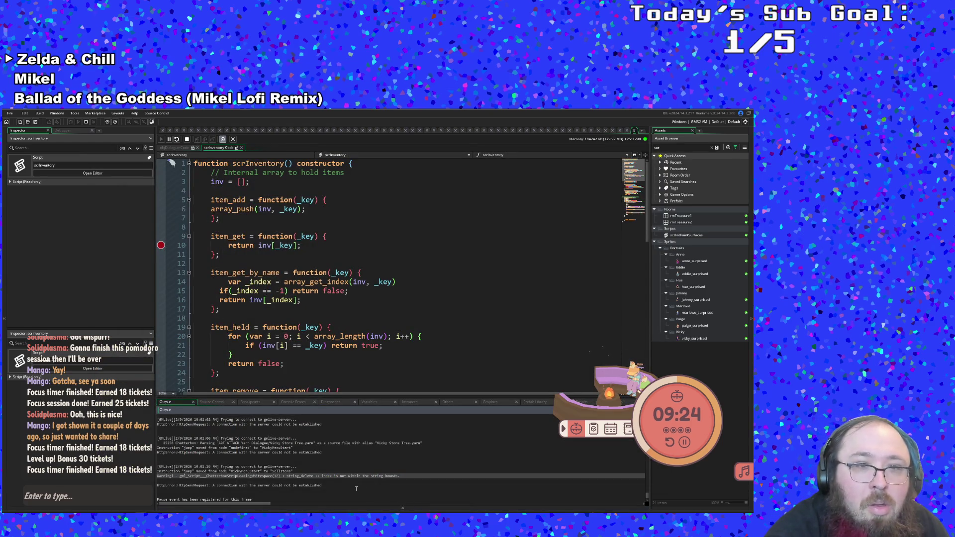
Inspect the Output log's string_delete index warning and server no-response message.
{"action": "left_click", "coordinate": [272, 490]}
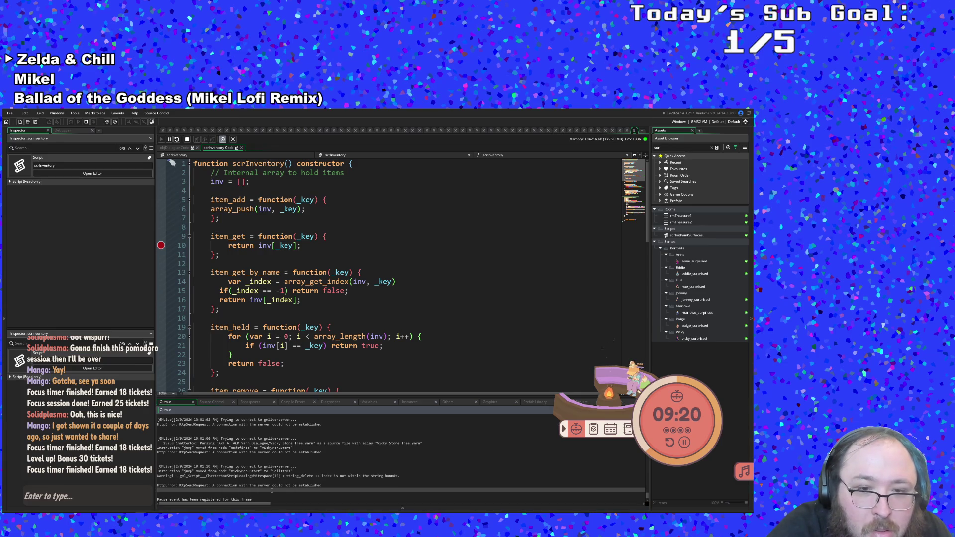
{"action": "left_click", "coordinate": [300, 475]}
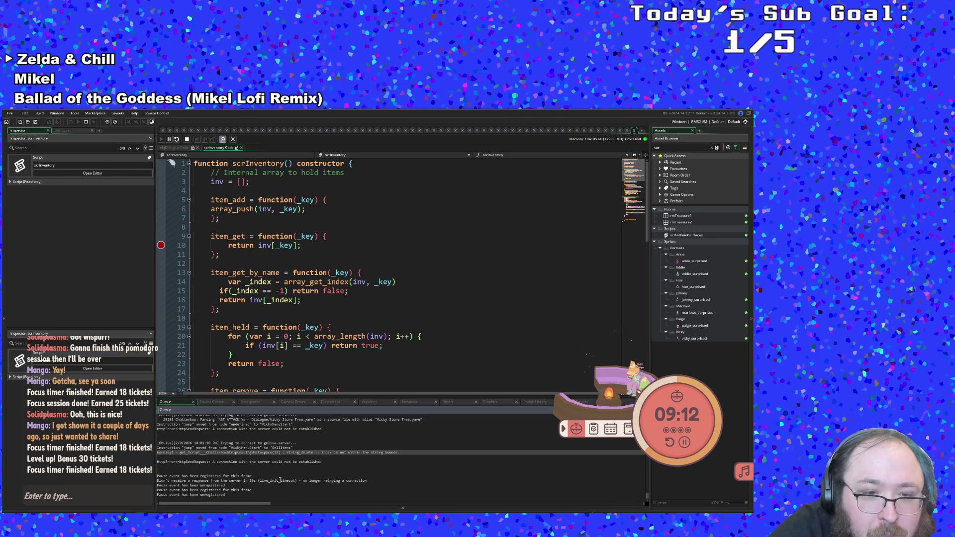
{"action": "left_click", "coordinate": [274, 484]}
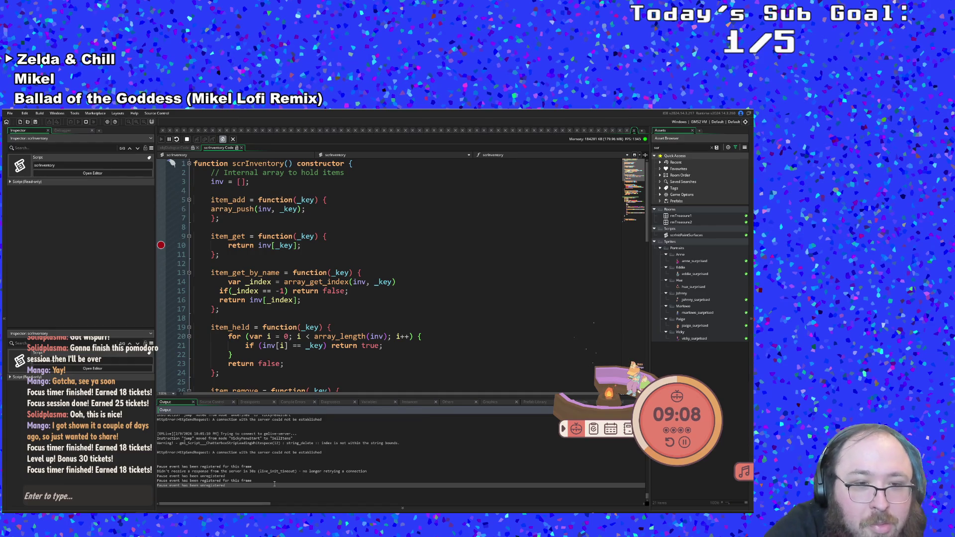
{"action": "scroll", "coordinate": [274, 483], "scroll_direction": "up", "scroll_amount": 1}
{"action": "left_click", "coordinate": [274, 483]}
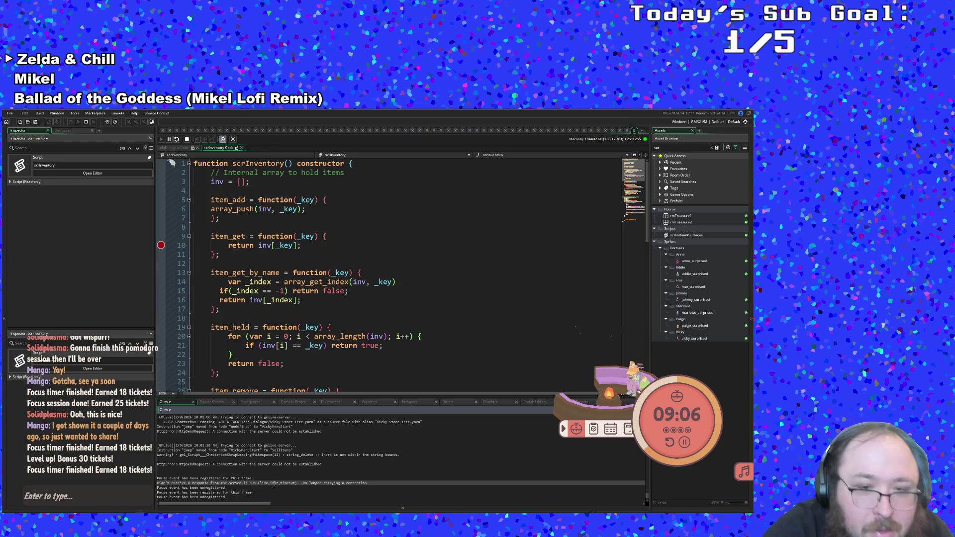
{"action": "left_click", "coordinate": [268, 472]}
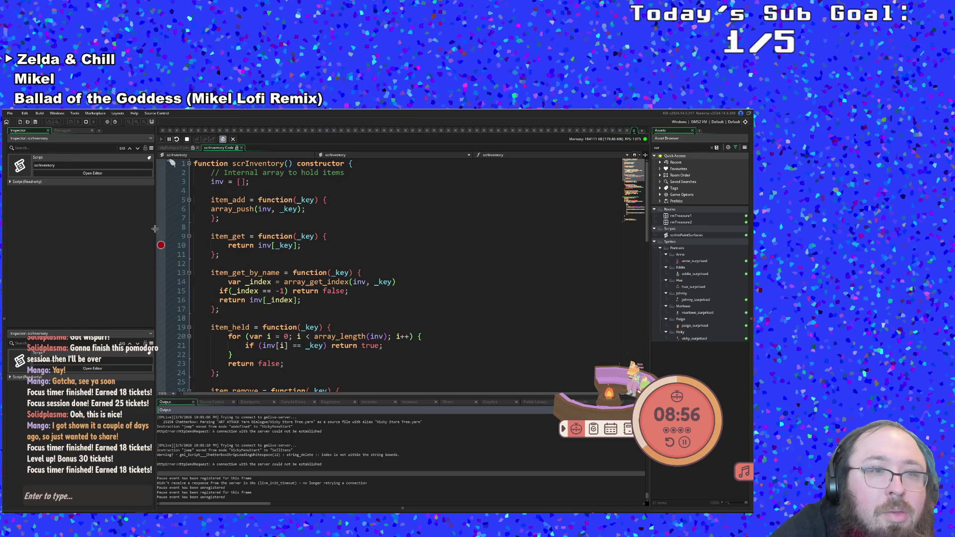
Resume with F5, close the game window, and switch to Crochet's SellItems node.
{"action": "key", "text": "F5"}
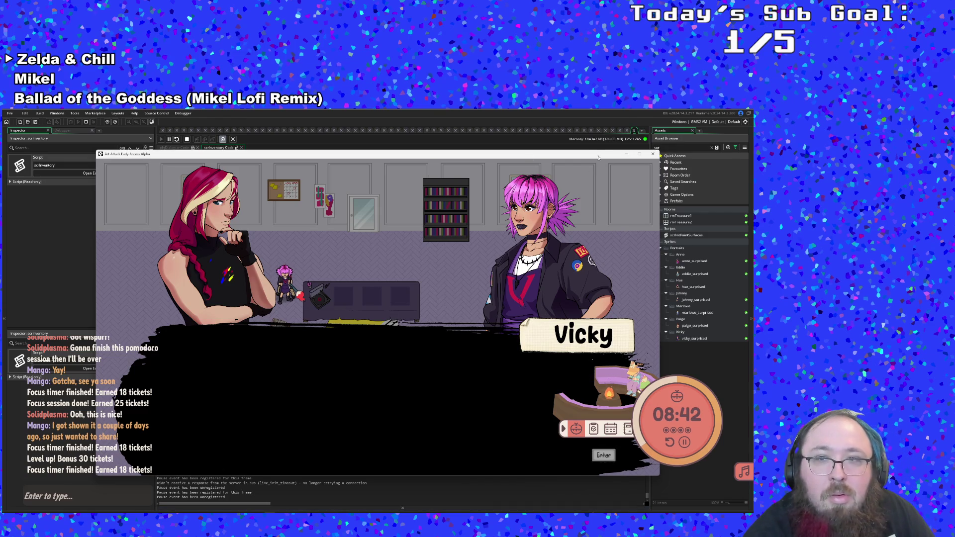
{"action": "left_click", "coordinate": [653, 154]}
{"action": "left_click", "coordinate": [395, 281]}
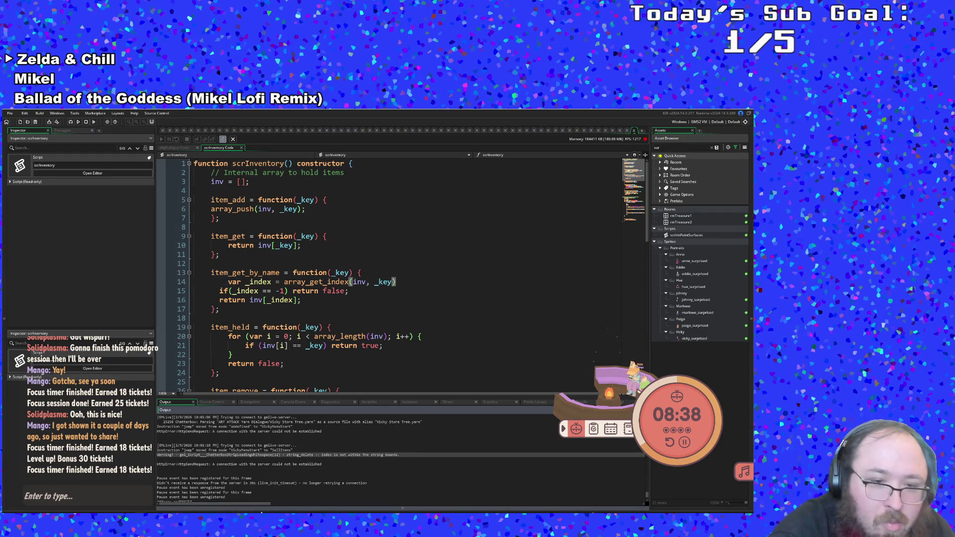
{"action": "key", "text": "alt+Tab"}
{"action": "left_click", "coordinate": [277, 359]}
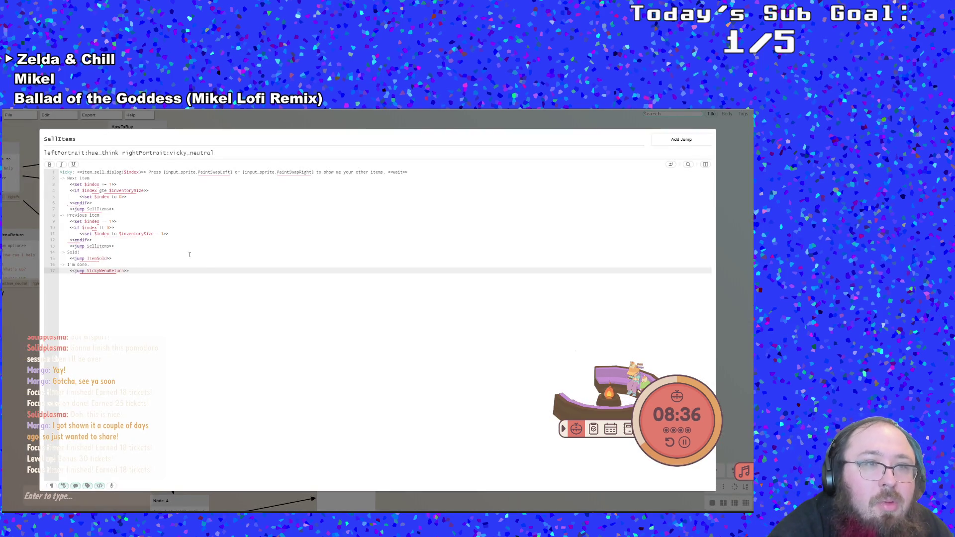
Read SellItems script lines 5–7, including the SellItems jump and the Previous item line.
{"action": "left_click", "coordinate": [153, 209]}
{"action": "left_click", "coordinate": [144, 195]}
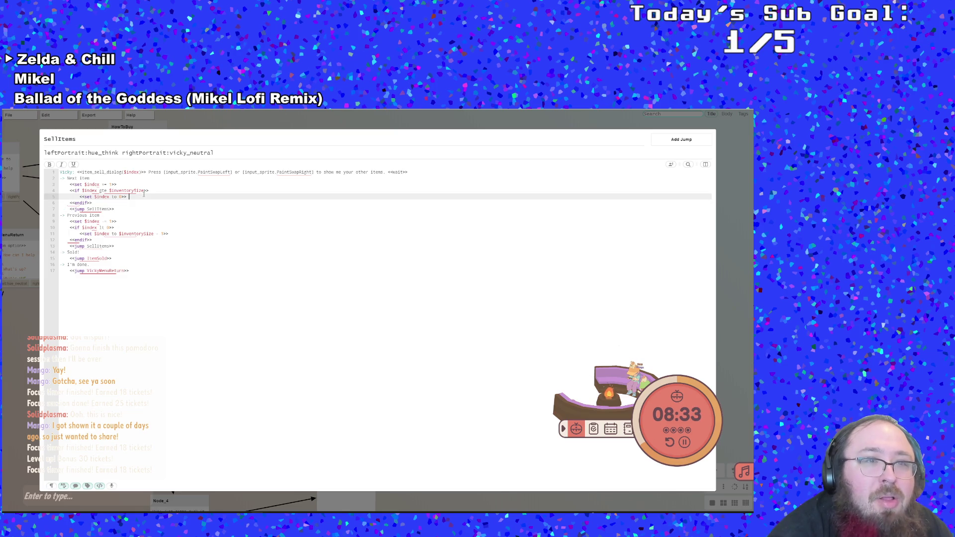
{"action": "left_click", "coordinate": [139, 215]}
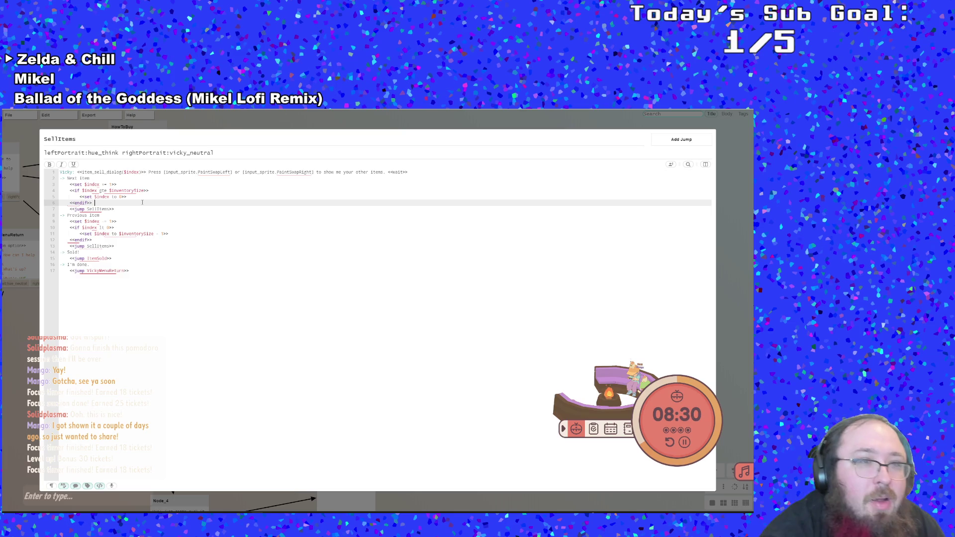
{"action": "left_click", "coordinate": [142, 199]}
{"action": "left_click", "coordinate": [135, 202]}
{"action": "left_click", "coordinate": [127, 216]}
{"action": "left_click", "coordinate": [122, 208]}
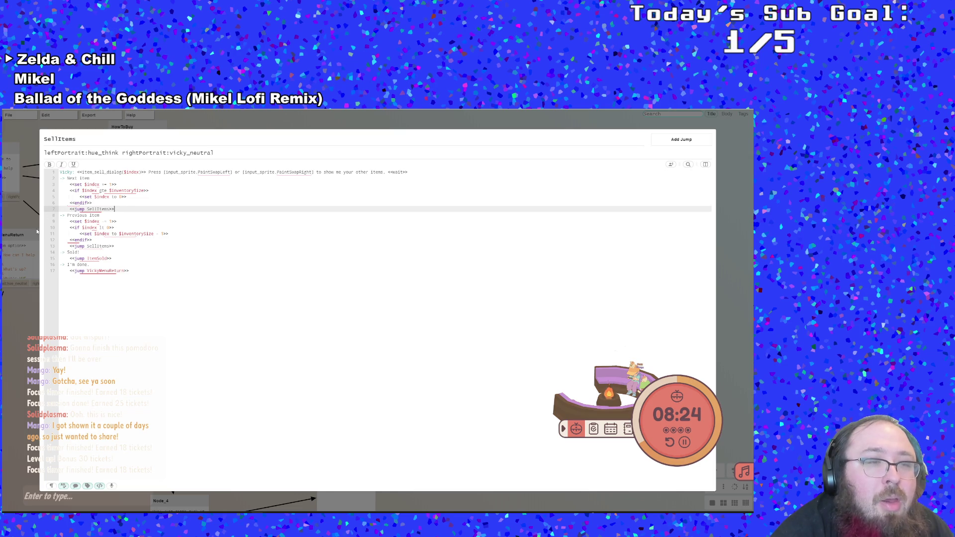
Read up through the Next item block to line 1, then close the node and return to GameMaker.
{"action": "left_click", "coordinate": [128, 223]}
{"action": "left_click", "coordinate": [142, 203]}
{"action": "left_click", "coordinate": [147, 191]}
{"action": "left_click", "coordinate": [150, 182]}
{"action": "left_click", "coordinate": [148, 178]}
{"action": "left_click", "coordinate": [147, 172]}
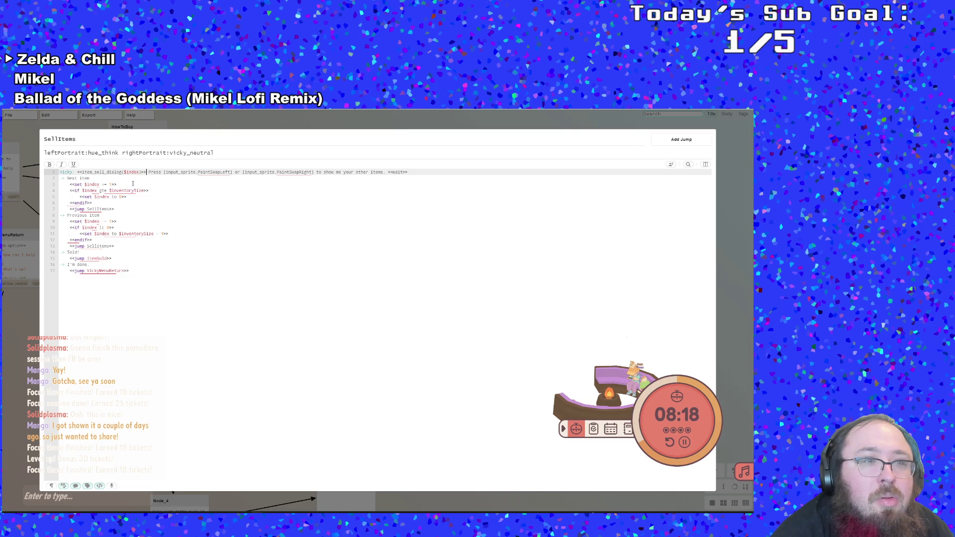
{"action": "left_click", "coordinate": [35, 284]}
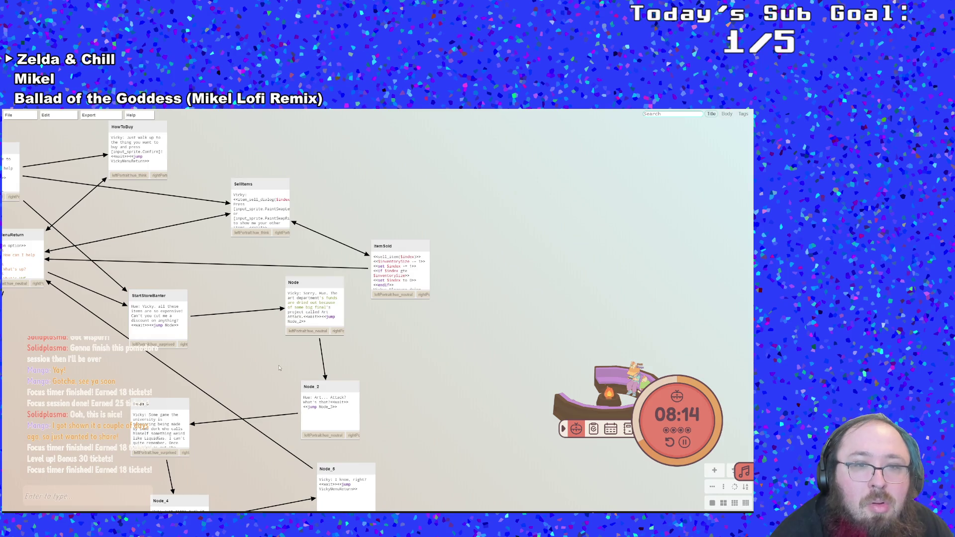
{"action": "key", "text": "alt+Tab"}
Look over scrInventory around array_length on line 20 and the output log.
{"action": "left_click", "coordinate": [330, 336]}
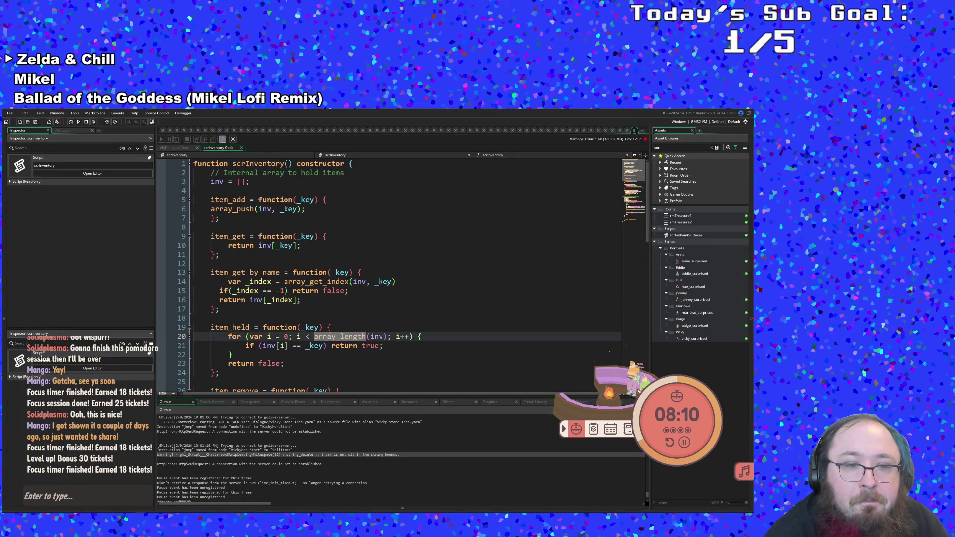
{"action": "scroll", "coordinate": [388, 279], "scroll_direction": "down", "scroll_amount": 2}
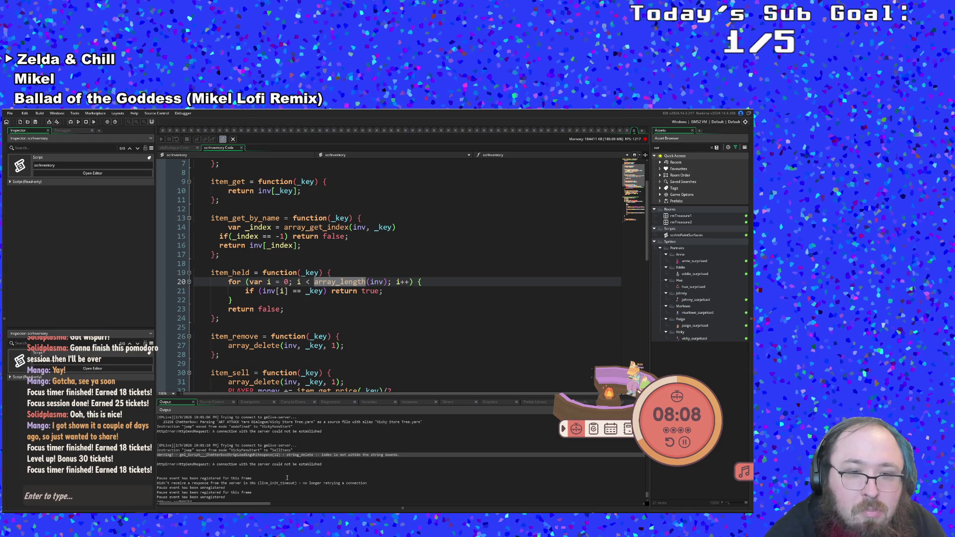
{"action": "scroll", "coordinate": [287, 477], "scroll_direction": "up", "scroll_amount": 1}
{"action": "left_click", "coordinate": [272, 468]}
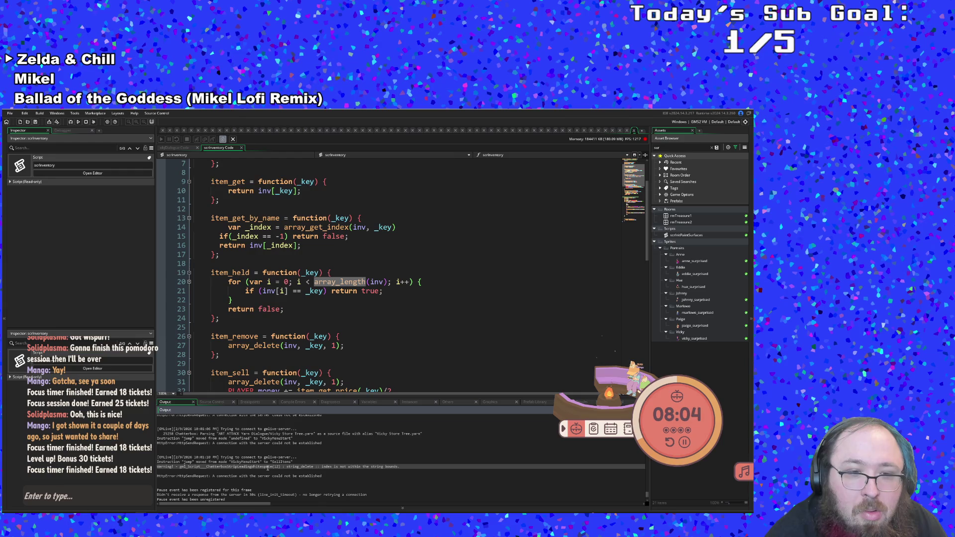
{"action": "left_click", "coordinate": [299, 309]}
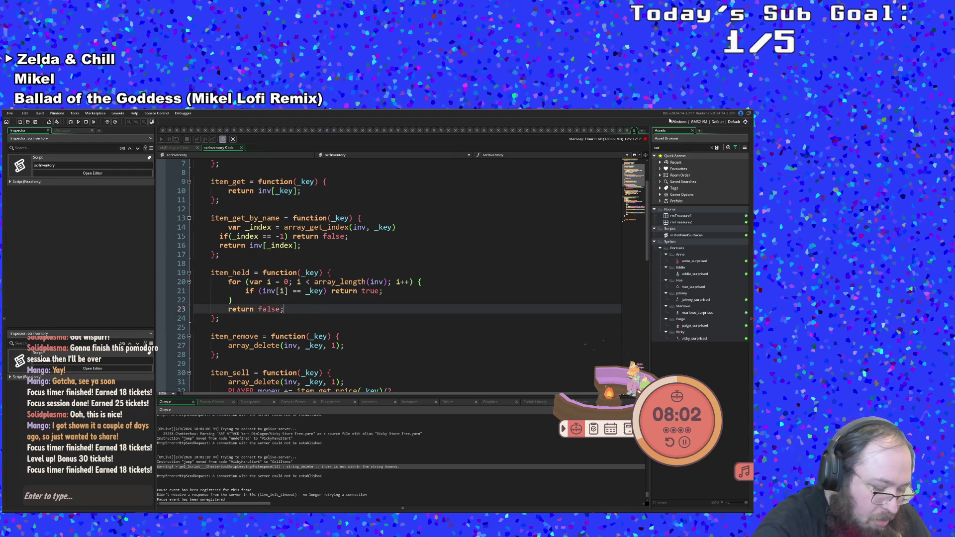
Search for 'atterboxStr' and open the __ChatterboxStripLeadingWhitespace script.
{"action": "key", "text": "ctrl+t"}
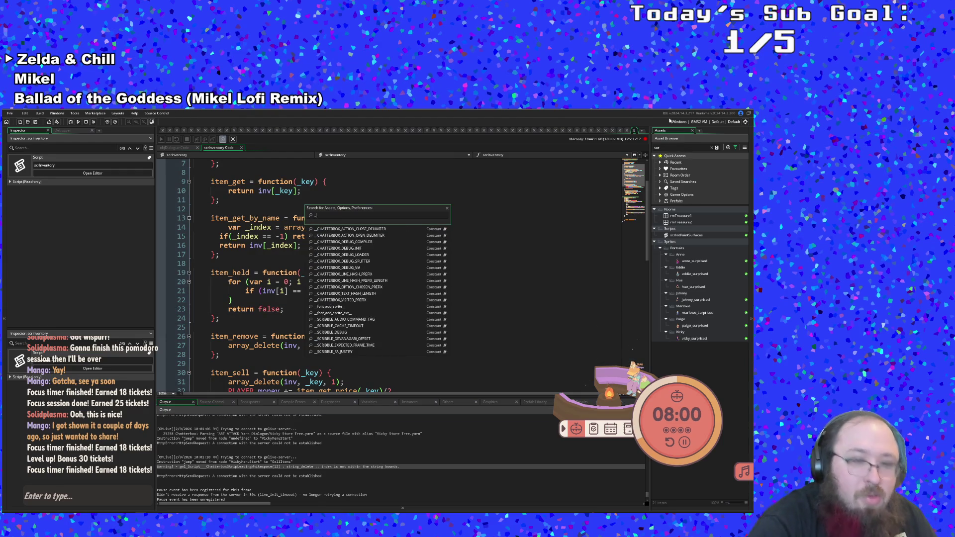
{"action": "type", "text": "Chatt"}
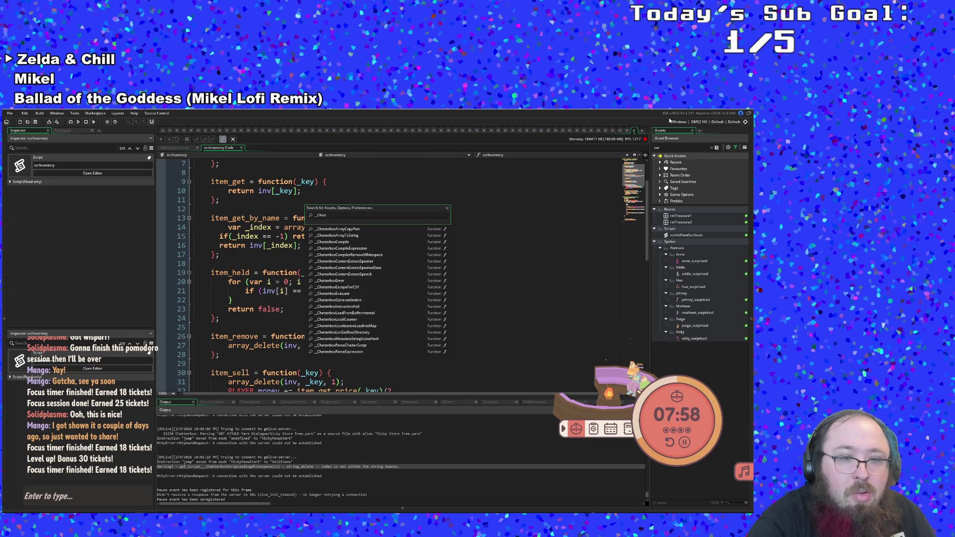
{"action": "type", "text": "erb"}
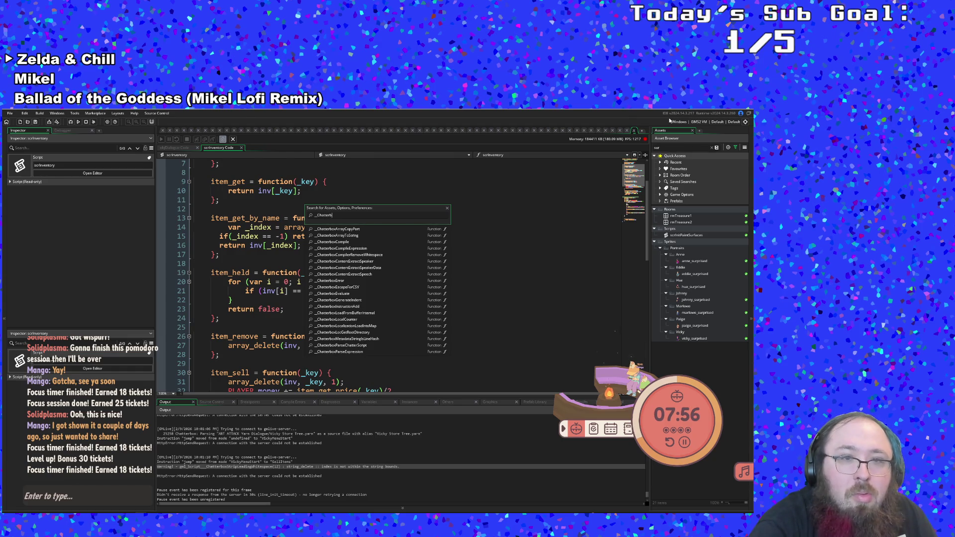
{"action": "type", "text": "oxStr"}
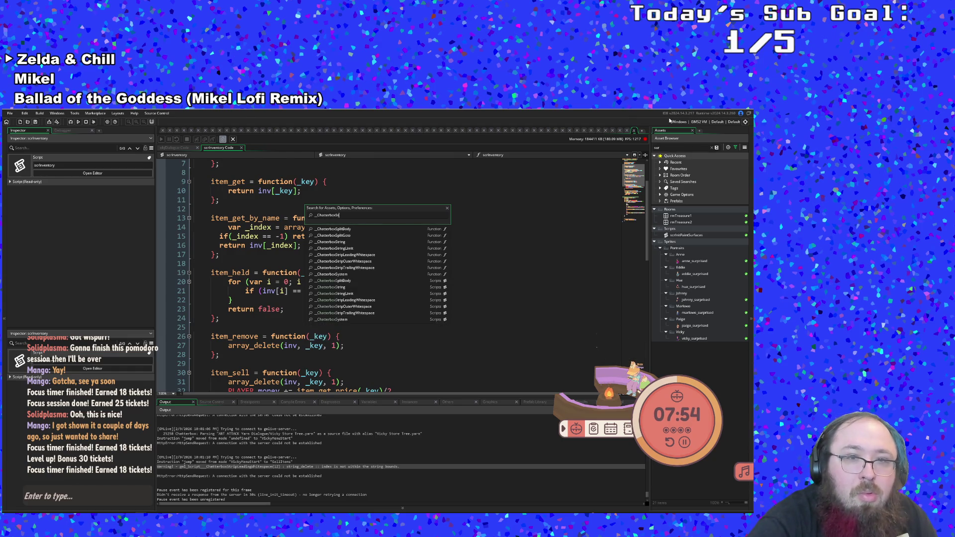
{"action": "key", "text": "Down"}
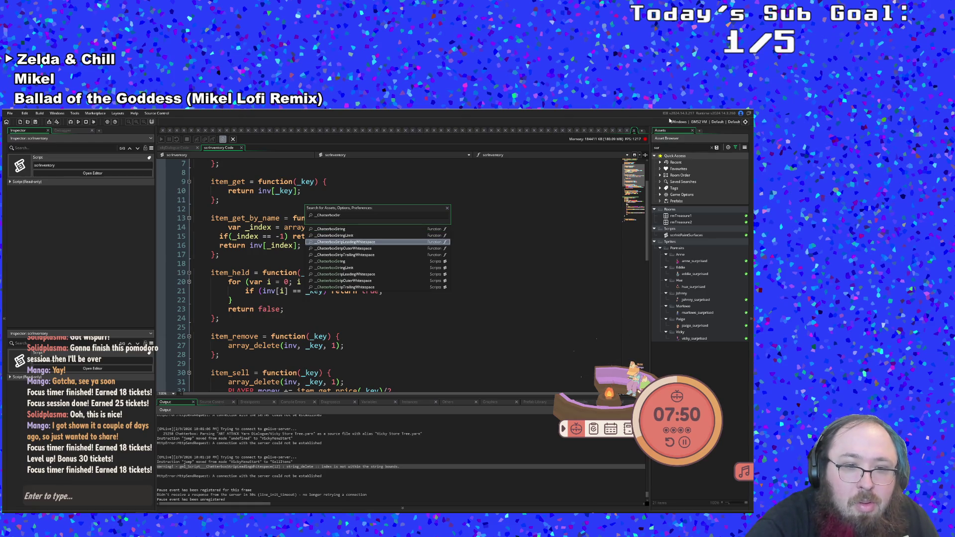
{"action": "key", "text": "Return"}
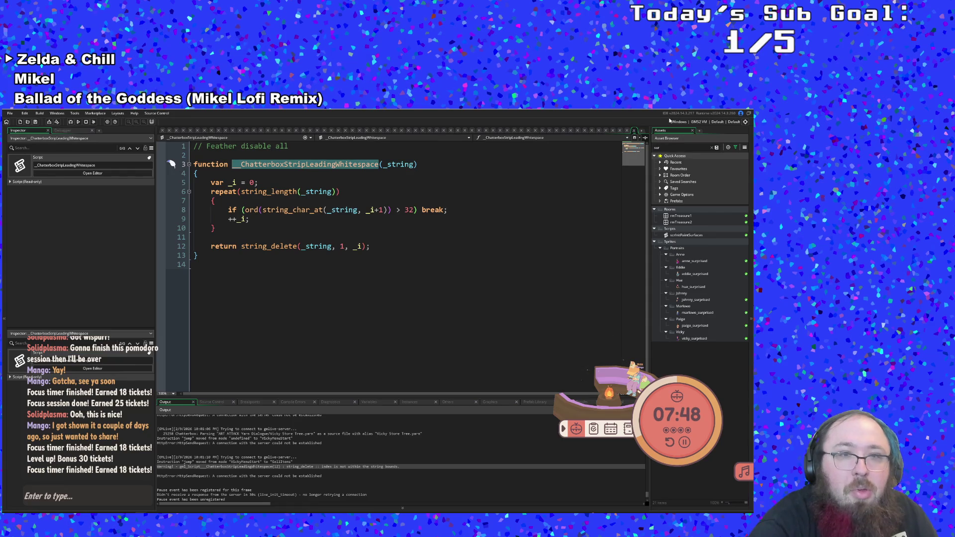
Set a breakpoint on line 5 of __ChatterboxStripLeadingWhitespace and start the game in debug mode.
{"action": "left_click", "coordinate": [443, 228]}
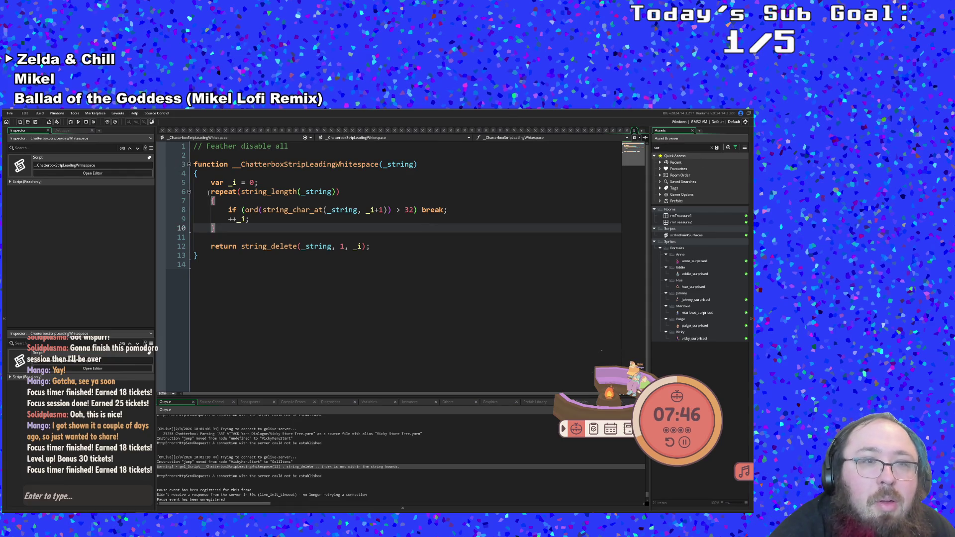
{"action": "left_click", "coordinate": [162, 183]}
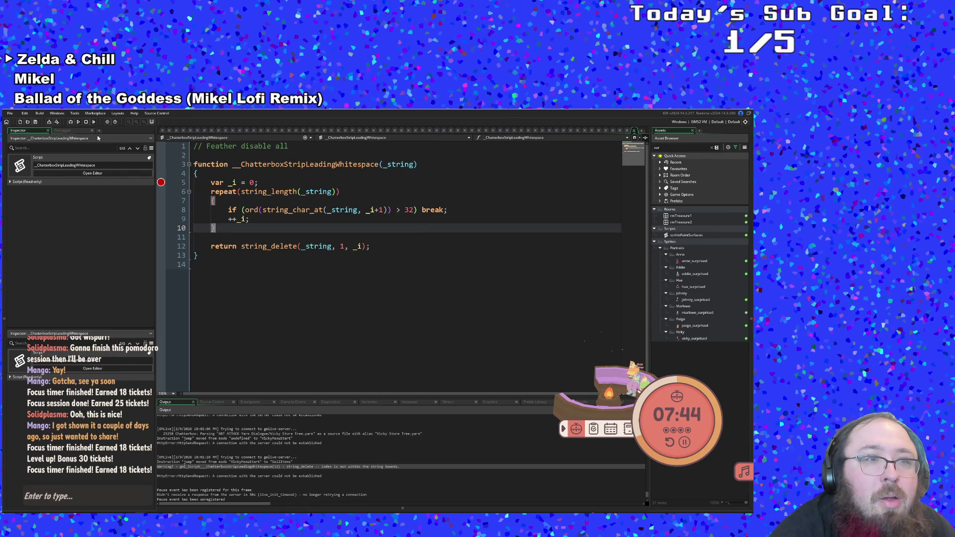
{"action": "left_click", "coordinate": [72, 122]}
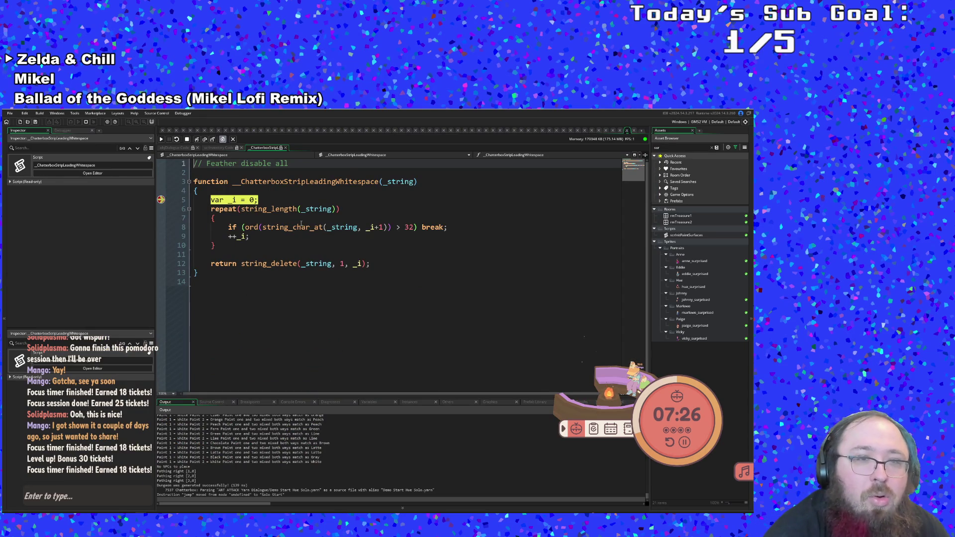
Step over two lines, continue running, and clear the line 5 breakpoint.
{"action": "left_click", "coordinate": [198, 140]}
{"action": "left_click", "coordinate": [198, 140]}
{"action": "left_click", "coordinate": [161, 139]}
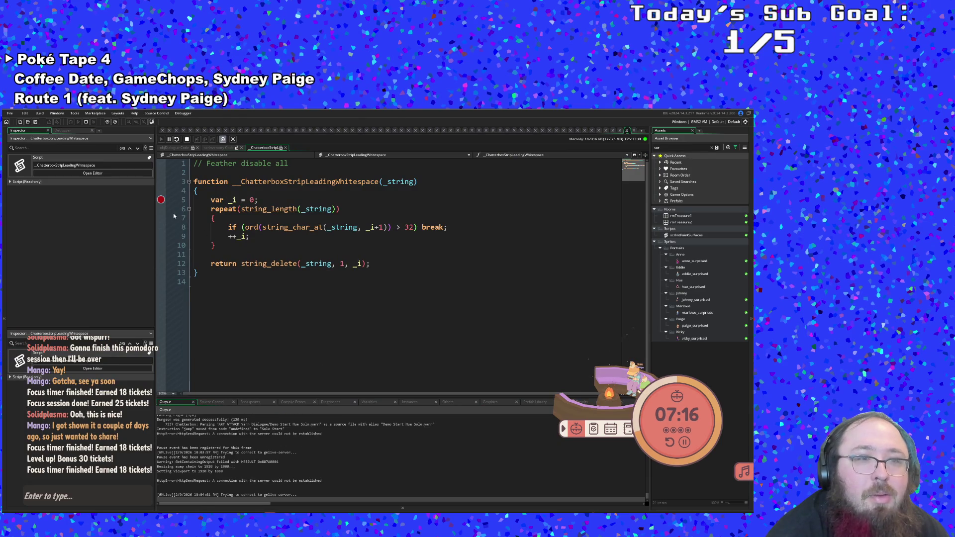
{"action": "left_click", "coordinate": [161, 201]}
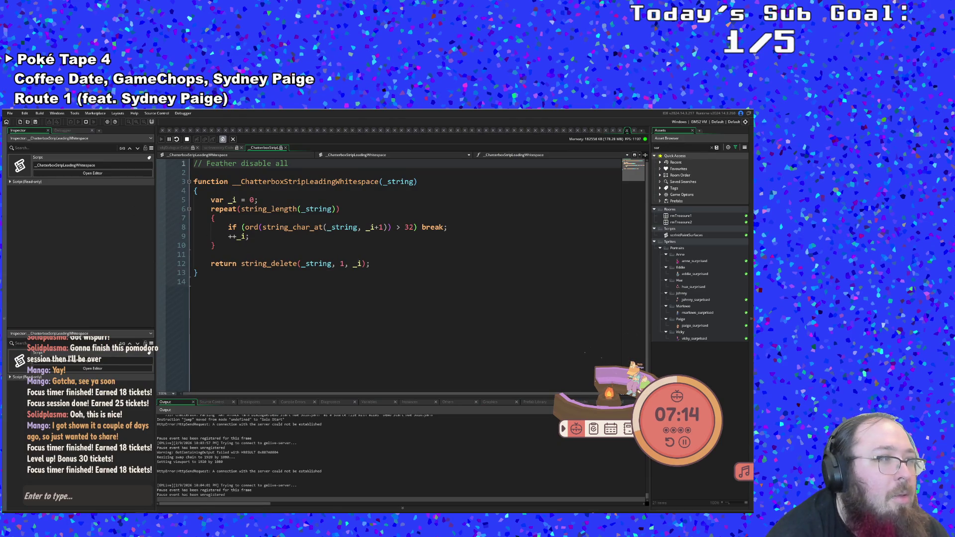
Resume the game, dismiss Hue's dialogue, and walk the player down and right.
{"action": "key", "text": "F5"}
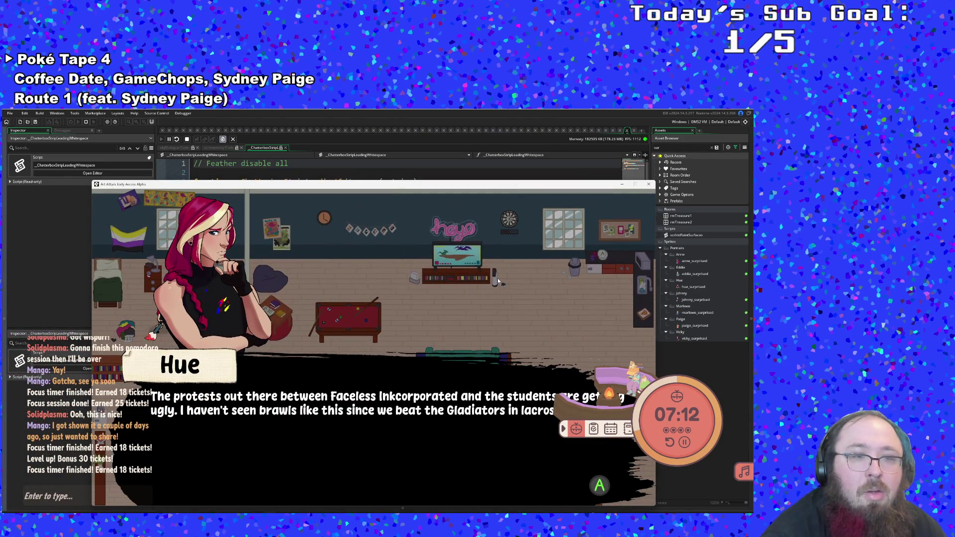
{"action": "key", "text": "space"}
{"action": "key", "text": "space"}
{"action": "key", "text": "Down"}
{"action": "key", "text": "Right"}
{"action": "key", "text": "Right"}
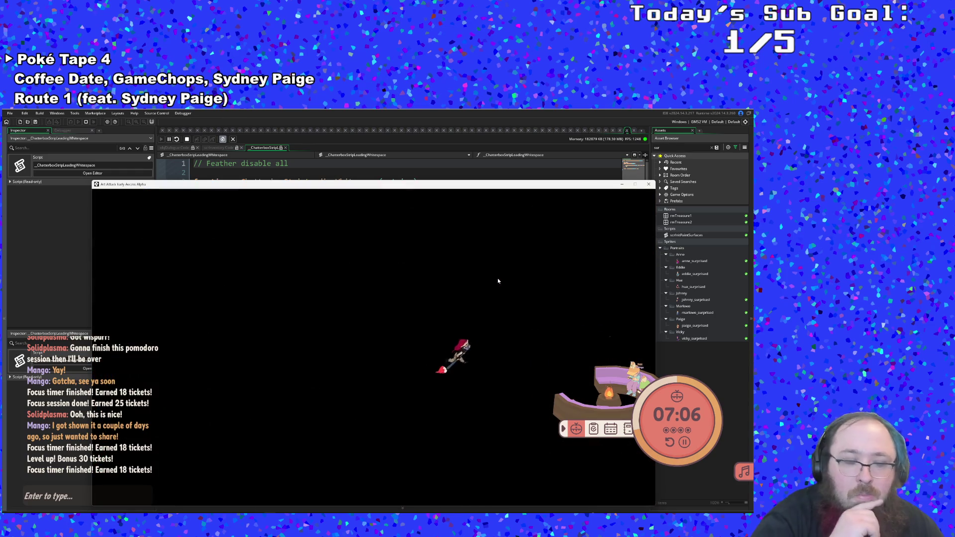
{"action": "left_click_drag", "start_coordinate": [377, 188], "coordinate": [377, 162]}
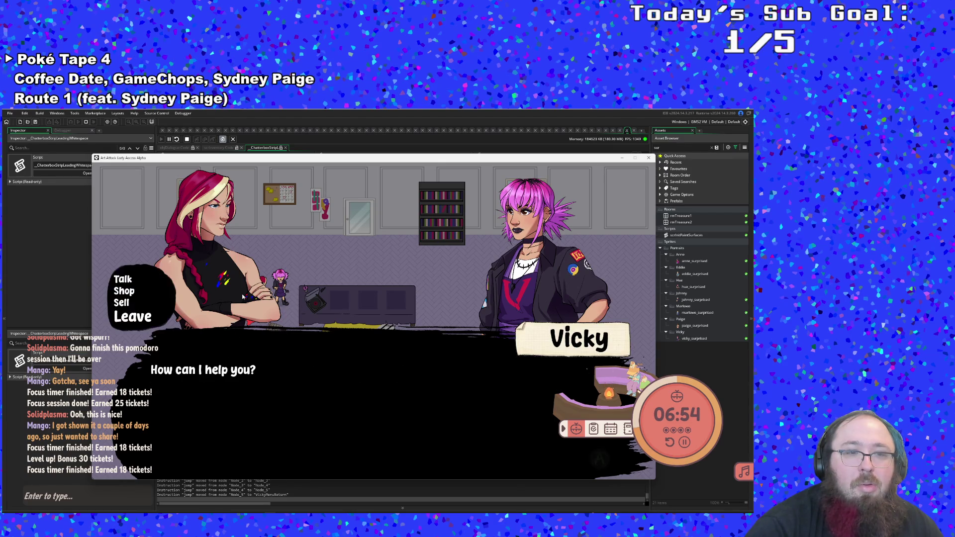
Pick Sell, then Leave Vicky's conversation, walk left and bring up the sketchbook panel.
{"action": "key", "text": "Up"}
{"action": "key", "text": "Return"}
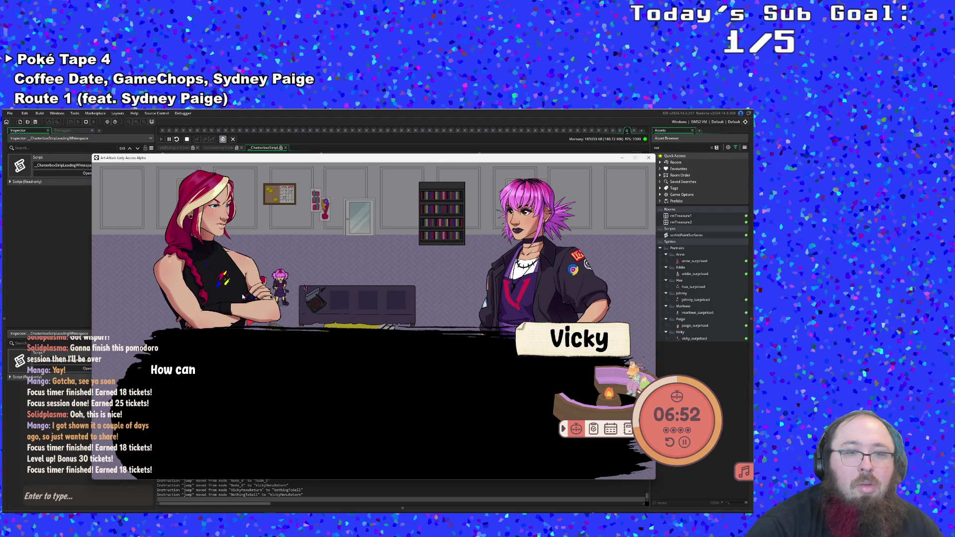
{"action": "key", "text": "Down"}
{"action": "key", "text": "Down"}
{"action": "key", "text": "Down"}
{"action": "key", "text": "Return"}
{"action": "key", "text": "Left"}
{"action": "key", "text": "Tab"}
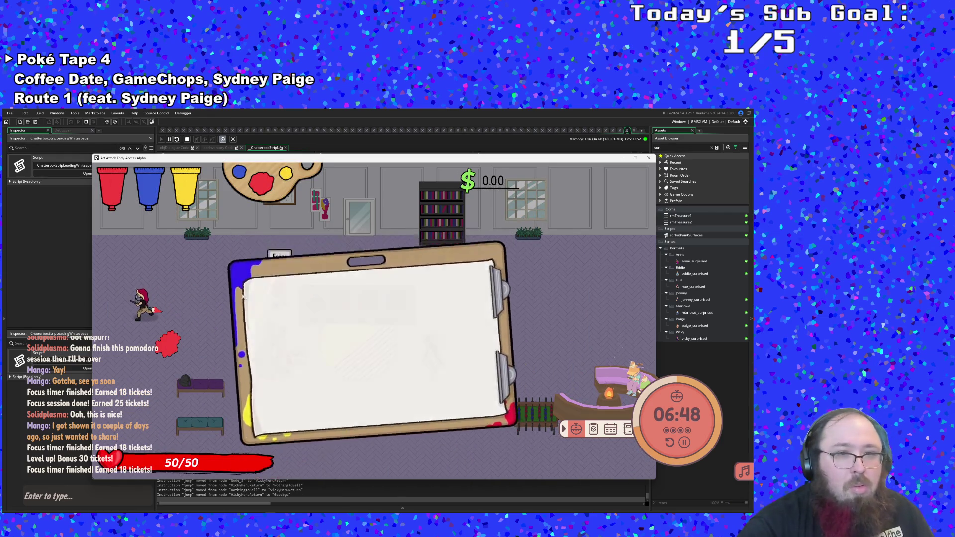
Kill the player from the F1 debug overlay to test respawn, then talk to Vicky again.
{"action": "key", "text": "F1"}
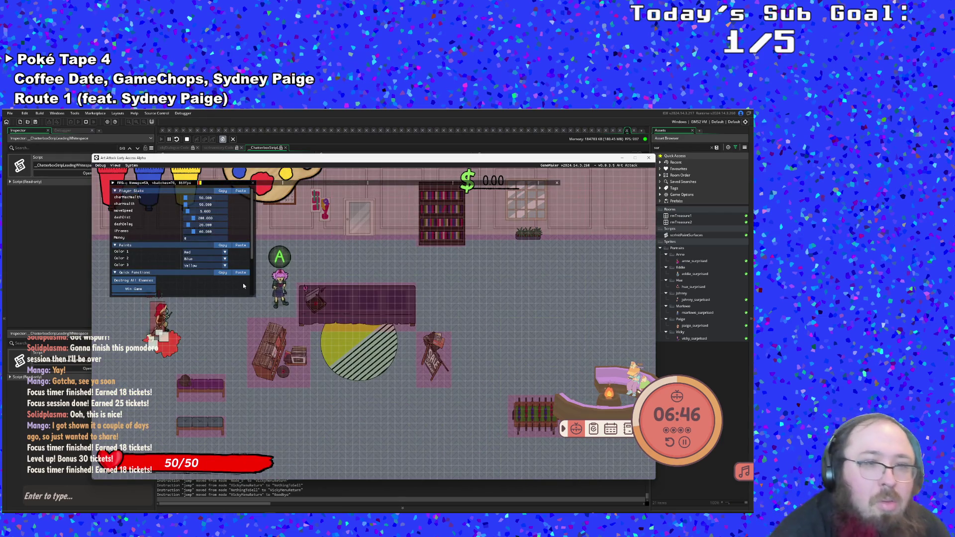
{"action": "scroll", "coordinate": [228, 278], "scroll_direction": "down", "scroll_amount": 3}
{"action": "left_click", "coordinate": [143, 254]}
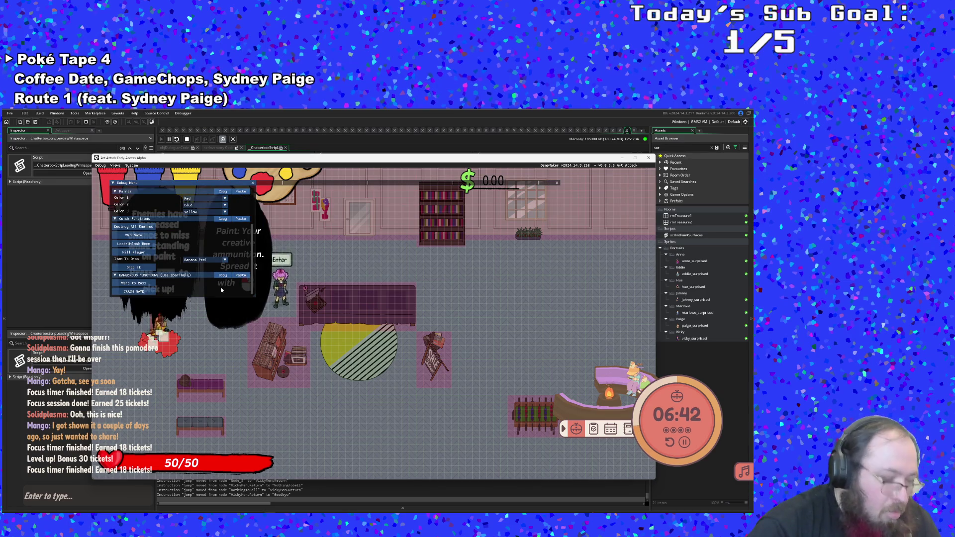
{"action": "key", "text": "F1"}
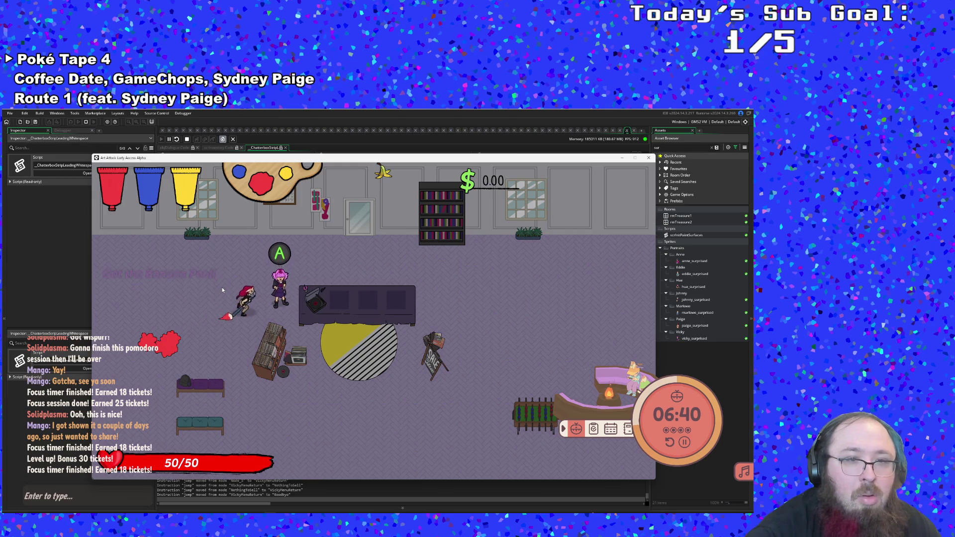
{"action": "key", "text": "e"}
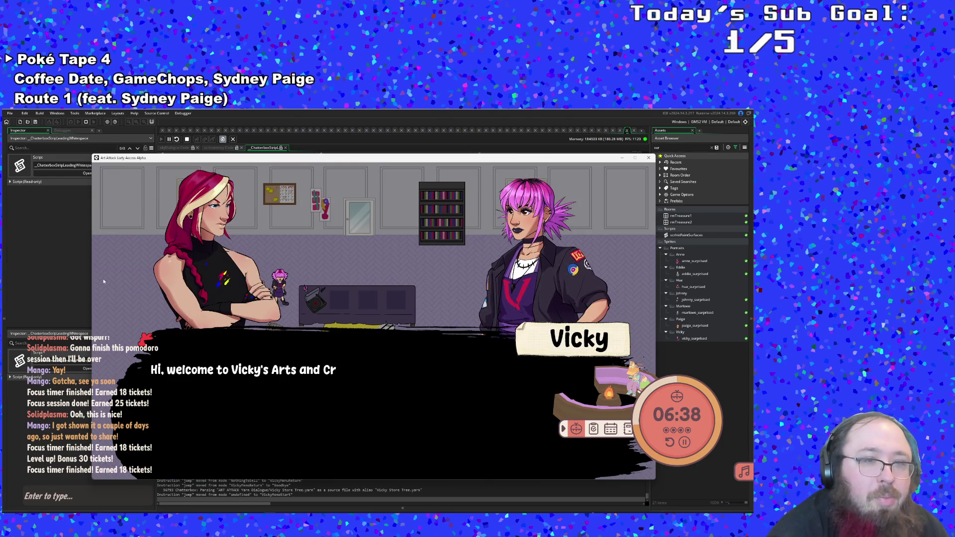
Advance Vicky's greeting and choose Sell, hitting the sell-dialog breakpoint.
{"action": "left_click", "coordinate": [55, 263]}
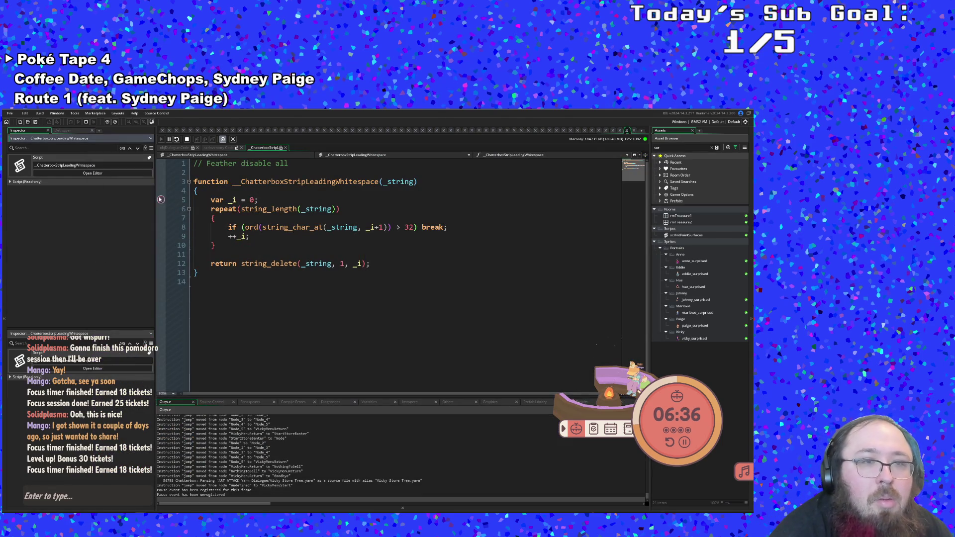
{"action": "key", "text": "alt+Tab"}
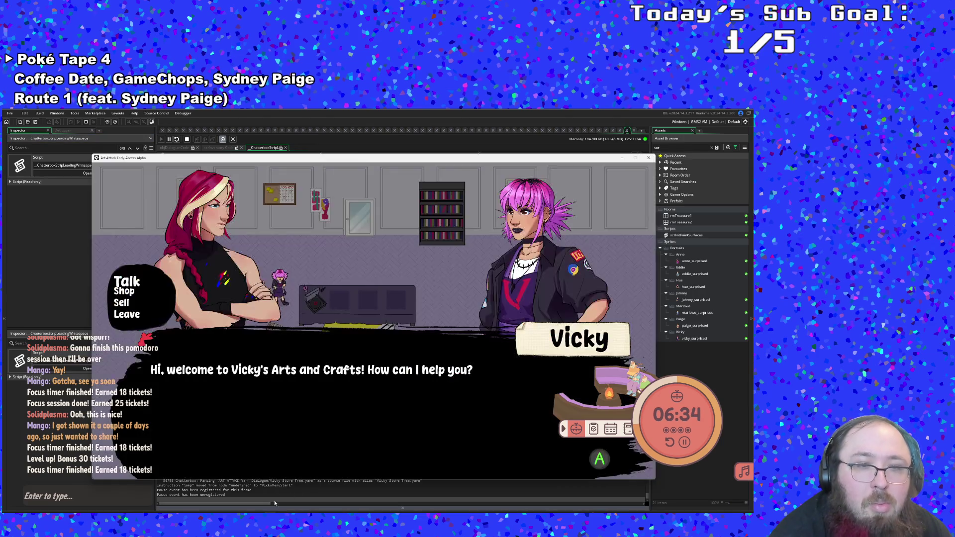
{"action": "key", "text": "Down"}
{"action": "key", "text": "Down"}
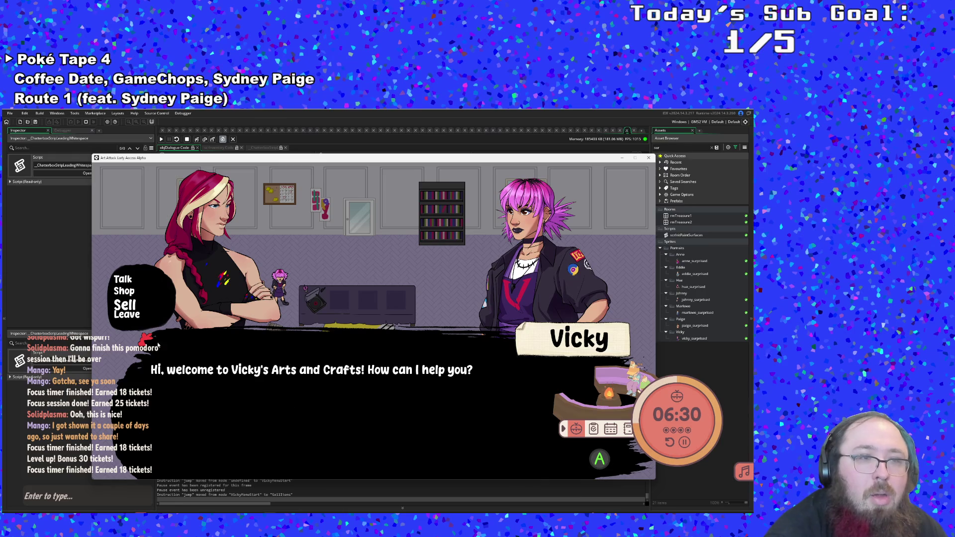
{"action": "left_click", "coordinate": [55, 267]}
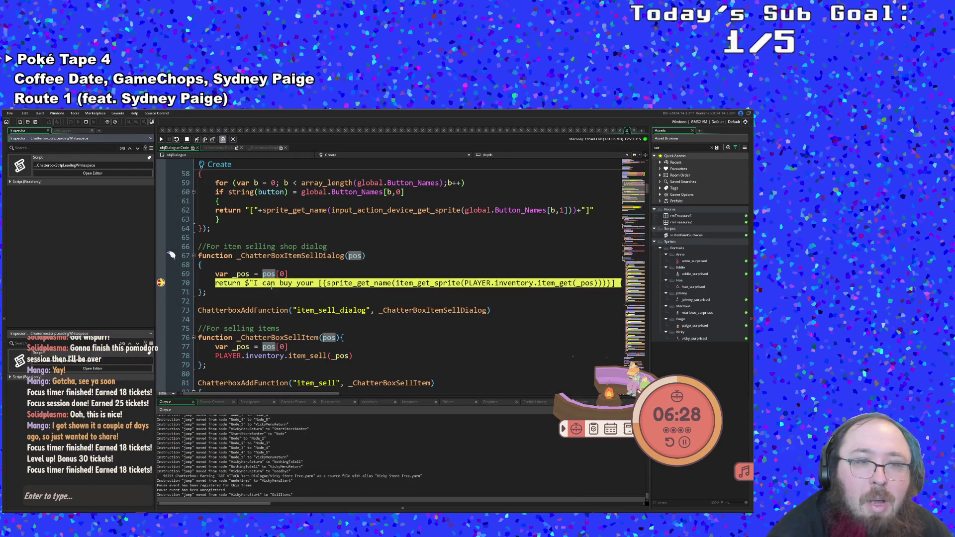
Step Into through line 70's nested calls, the item price lookup, and into inventory item_get.
{"action": "mouse_move", "coordinate": [353, 262]}
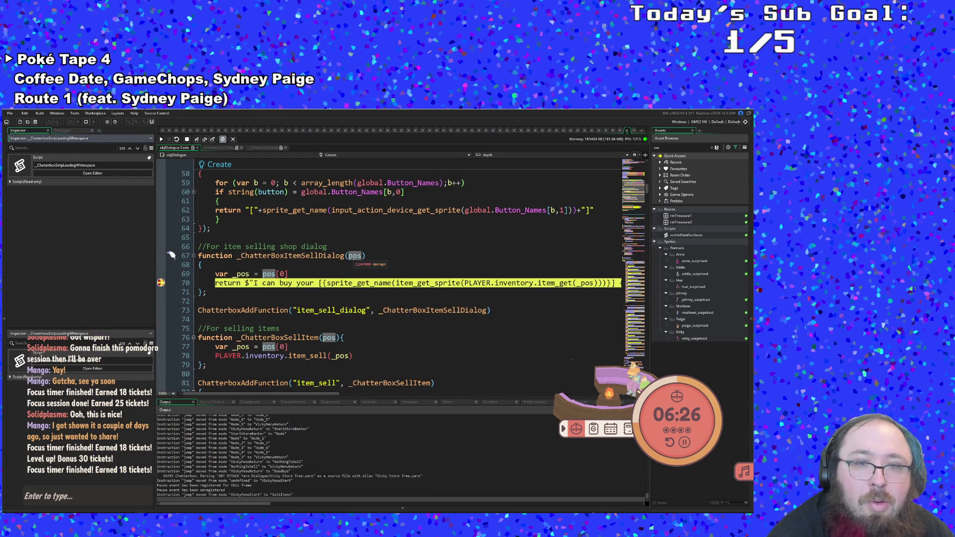
{"action": "mouse_move", "coordinate": [271, 281]}
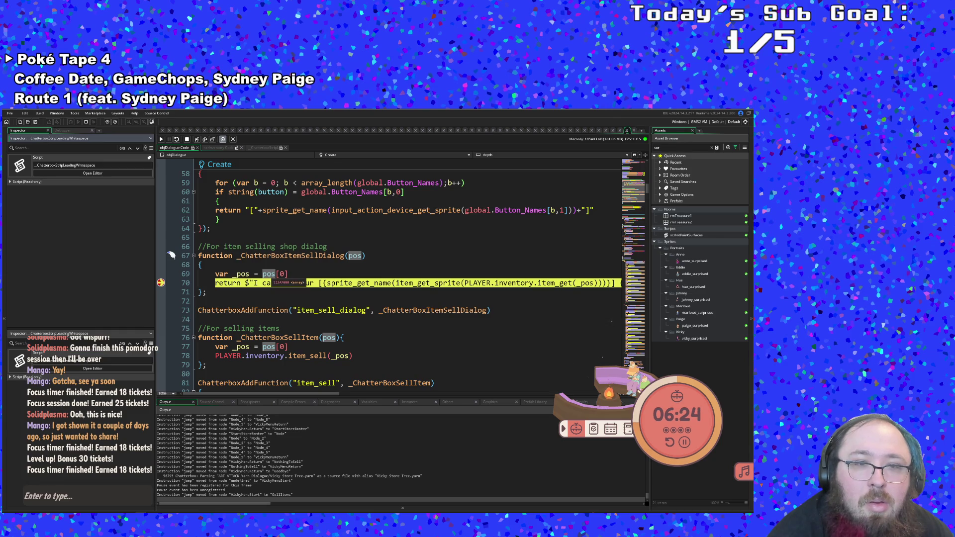
{"action": "left_click", "coordinate": [197, 139]}
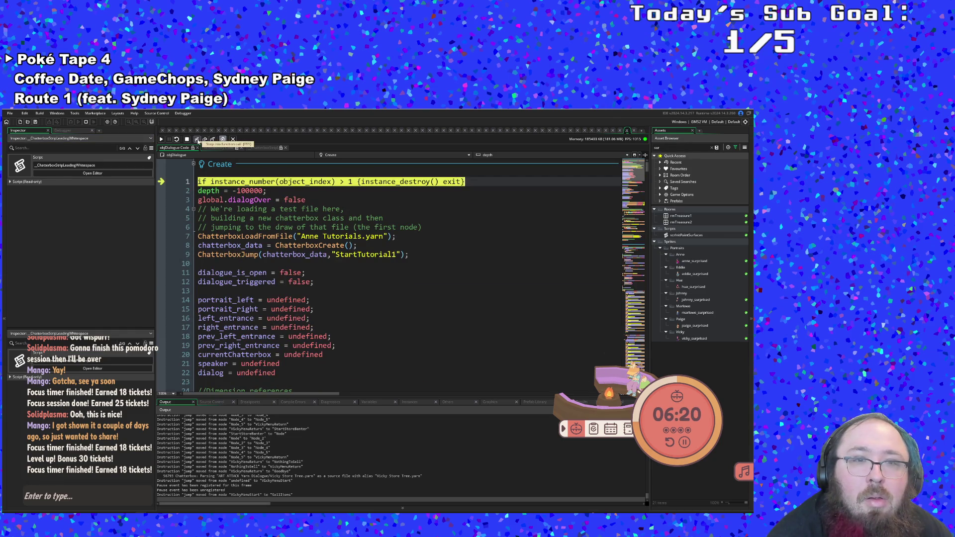
{"action": "left_click", "coordinate": [197, 140]}
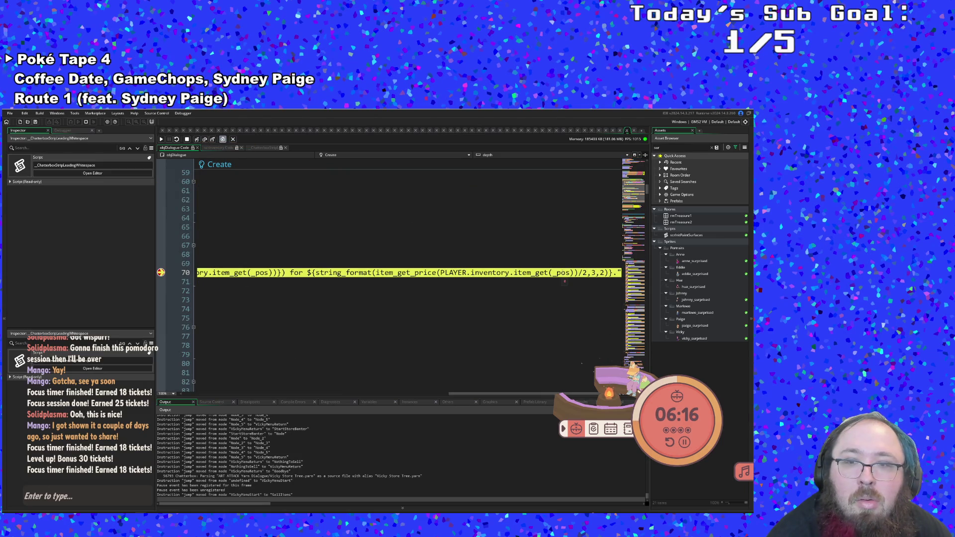
{"action": "left_click", "coordinate": [197, 139]}
{"action": "left_click", "coordinate": [197, 140]}
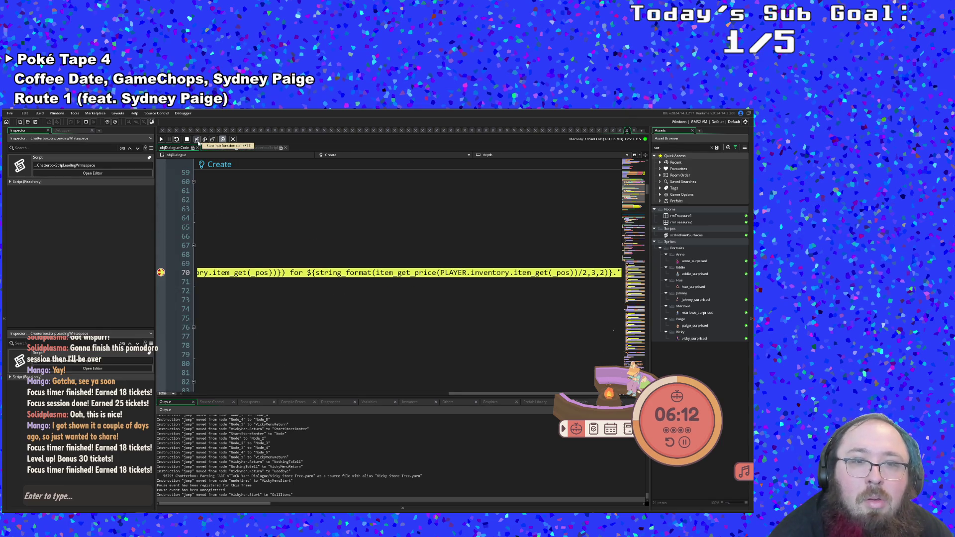
{"action": "left_click", "coordinate": [197, 139]}
{"action": "left_click", "coordinate": [197, 140]}
{"action": "left_click", "coordinate": [197, 140]}
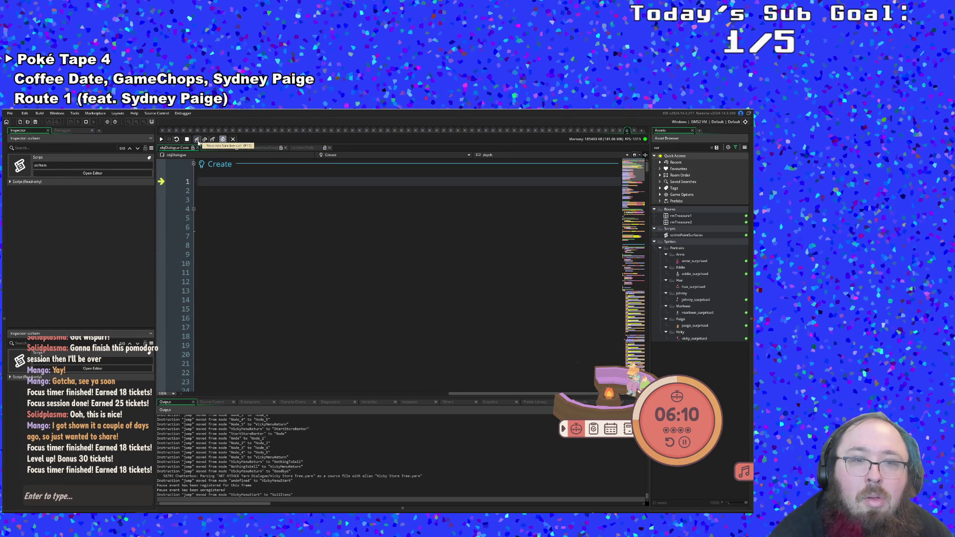
{"action": "left_click", "coordinate": [197, 140]}
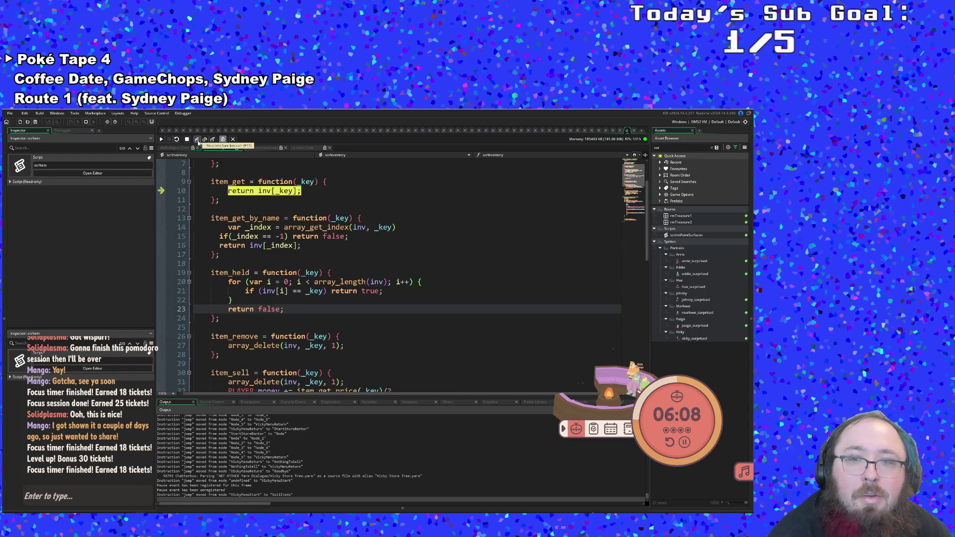
Step through the item description and item name lookups back to line 70.
{"action": "left_click", "coordinate": [198, 141]}
{"action": "left_click", "coordinate": [198, 141]}
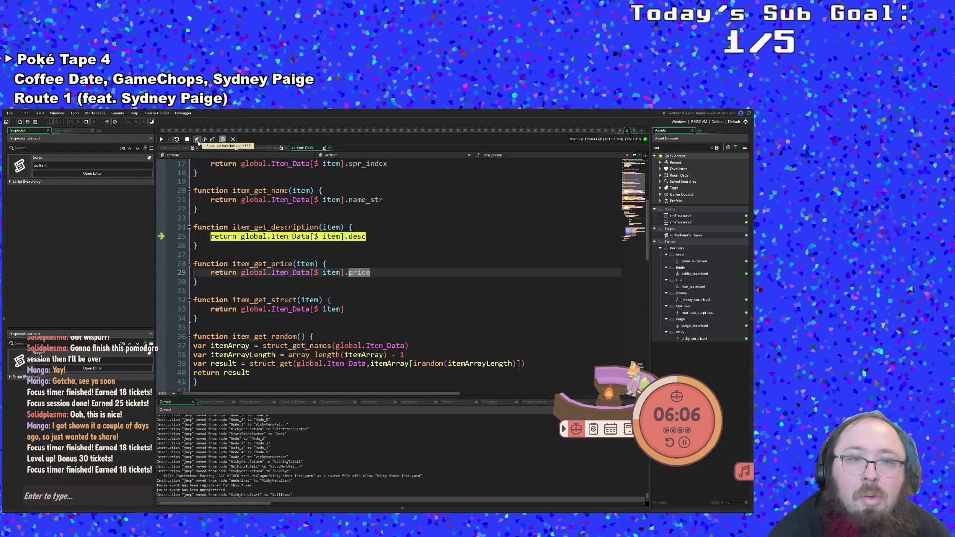
{"action": "left_click", "coordinate": [198, 141]}
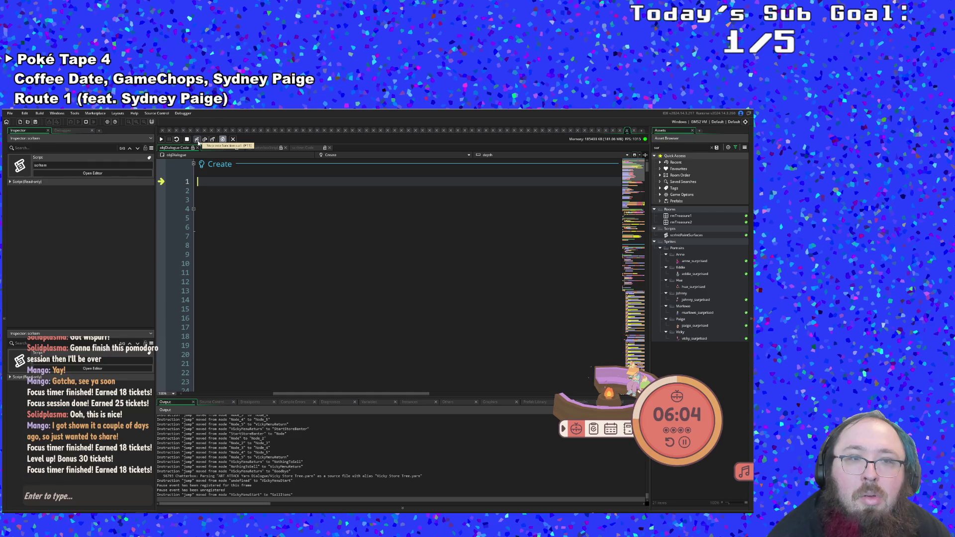
{"action": "left_click", "coordinate": [198, 141]}
{"action": "left_click", "coordinate": [197, 141]}
{"action": "left_click", "coordinate": [198, 141]}
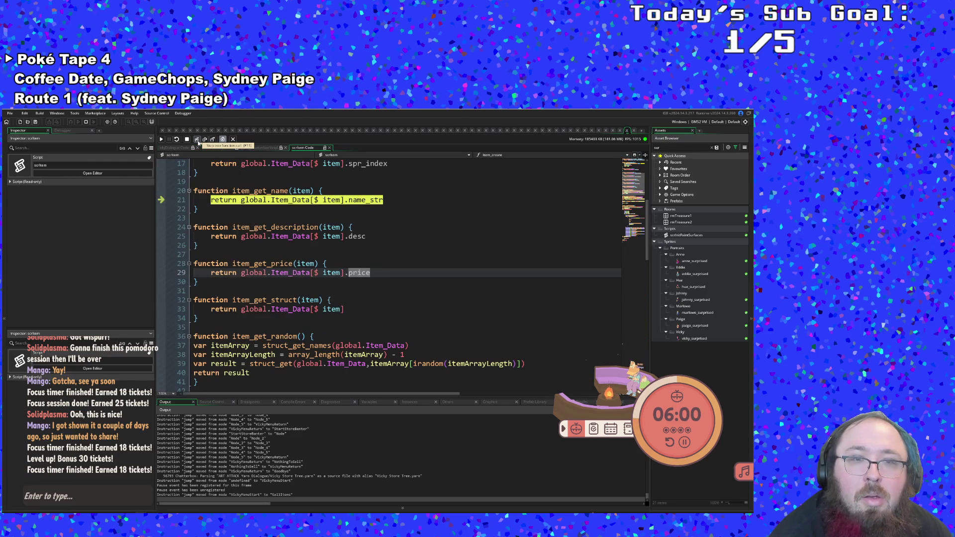
{"action": "left_click", "coordinate": [197, 141]}
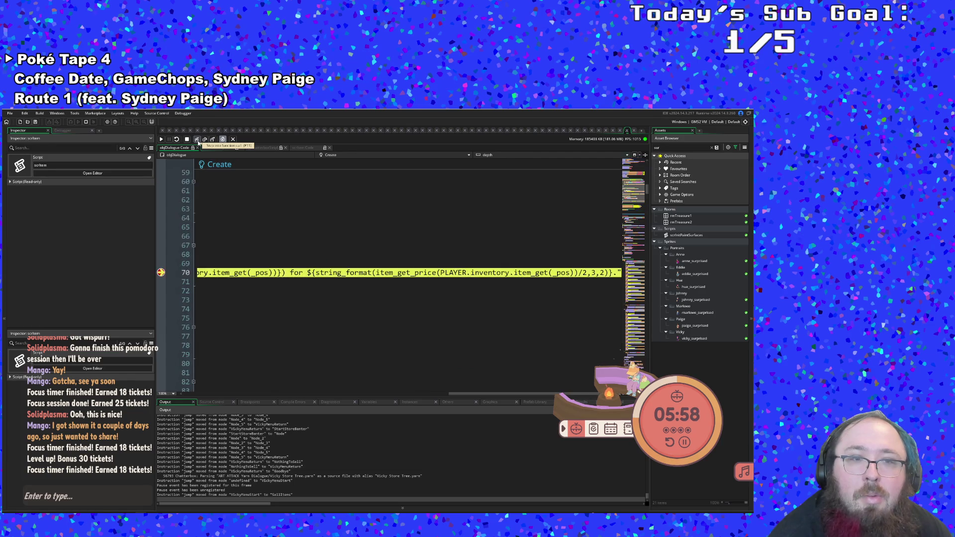
Step on through the item sprite lookup into _ChatterboxEvaluate line 169.
{"action": "left_click_drag", "start_coordinate": [453, 394], "coordinate": [189, 394]}
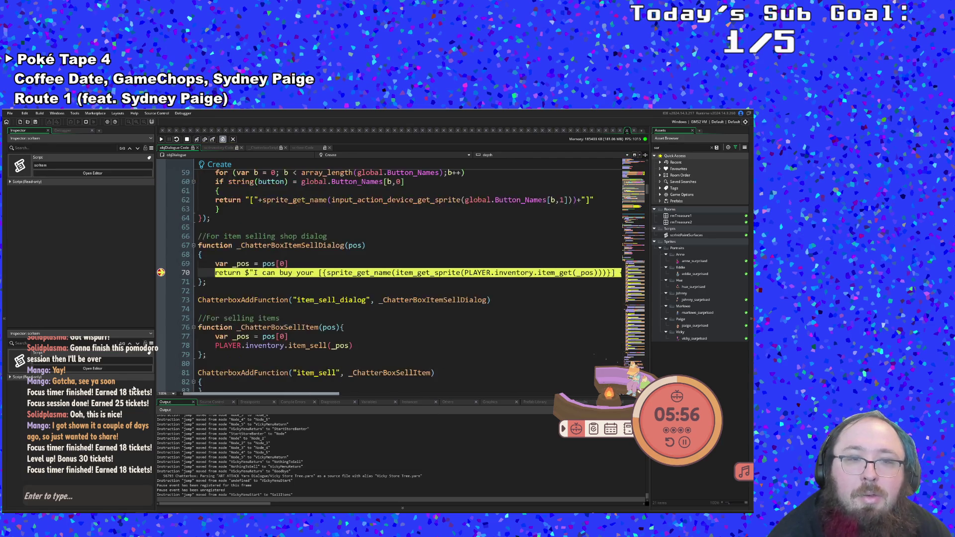
{"action": "left_click", "coordinate": [197, 140]}
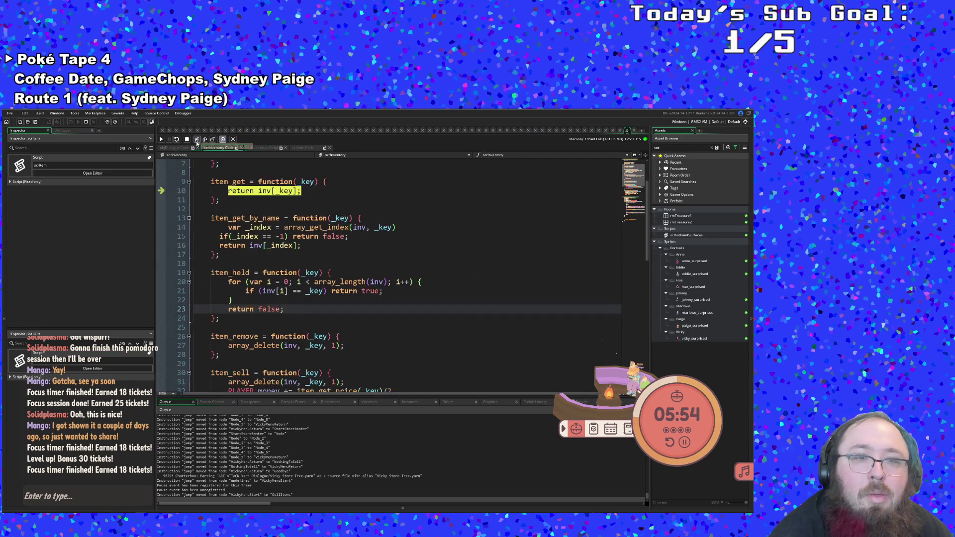
{"action": "left_click", "coordinate": [197, 140]}
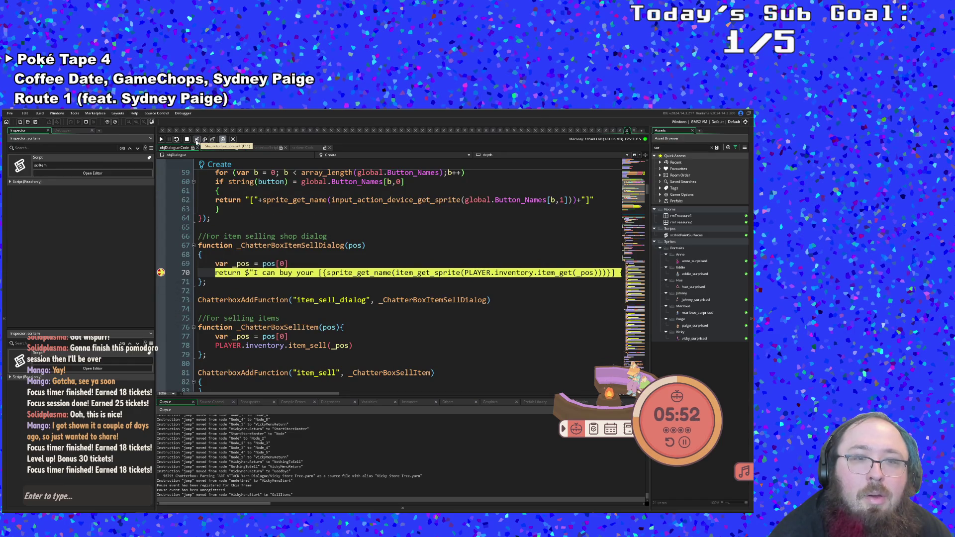
{"action": "left_click", "coordinate": [197, 141]}
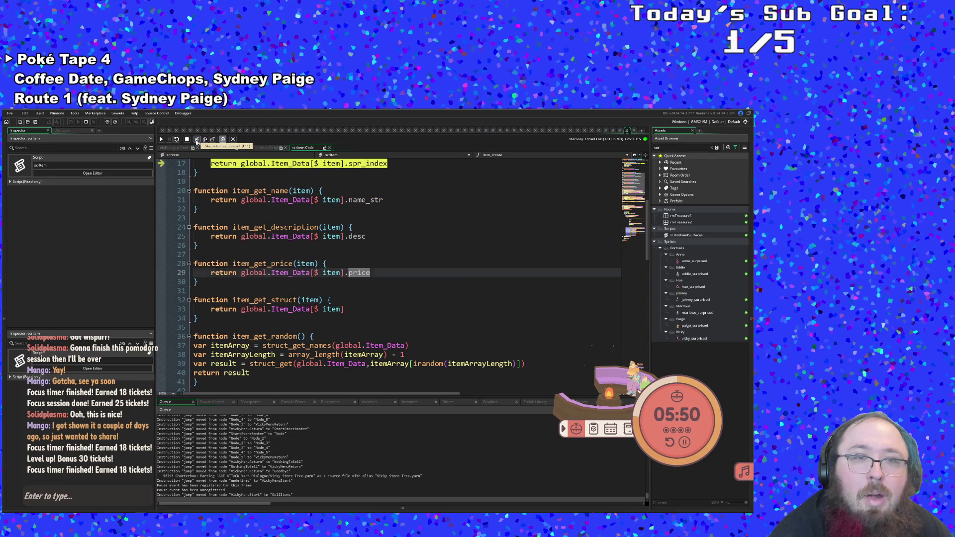
{"action": "left_click", "coordinate": [196, 142]}
{"action": "left_click", "coordinate": [197, 142]}
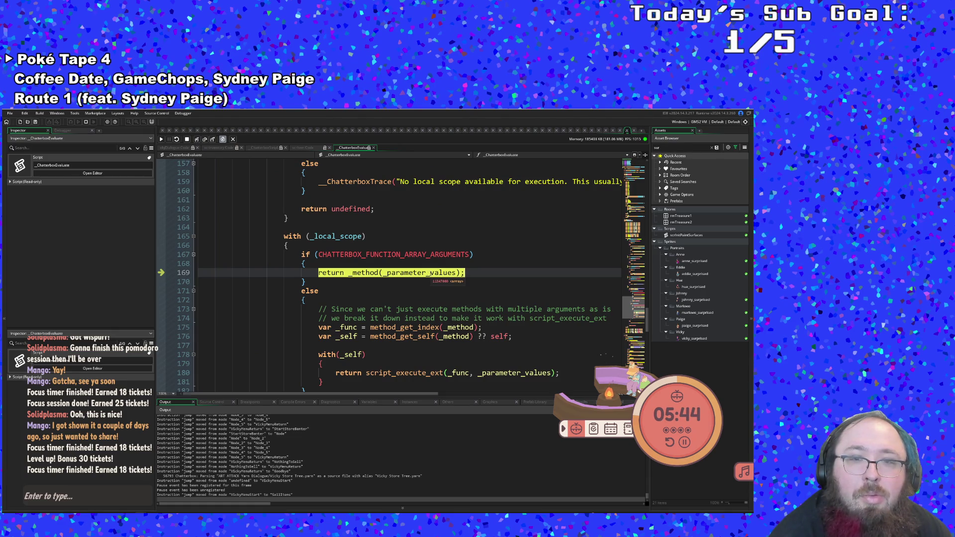
Highlight _parameter_values and expand it in the Locals to confirm it holds 0.
{"action": "left_click", "coordinate": [428, 272]}
{"action": "mouse_move", "coordinate": [367, 271]}
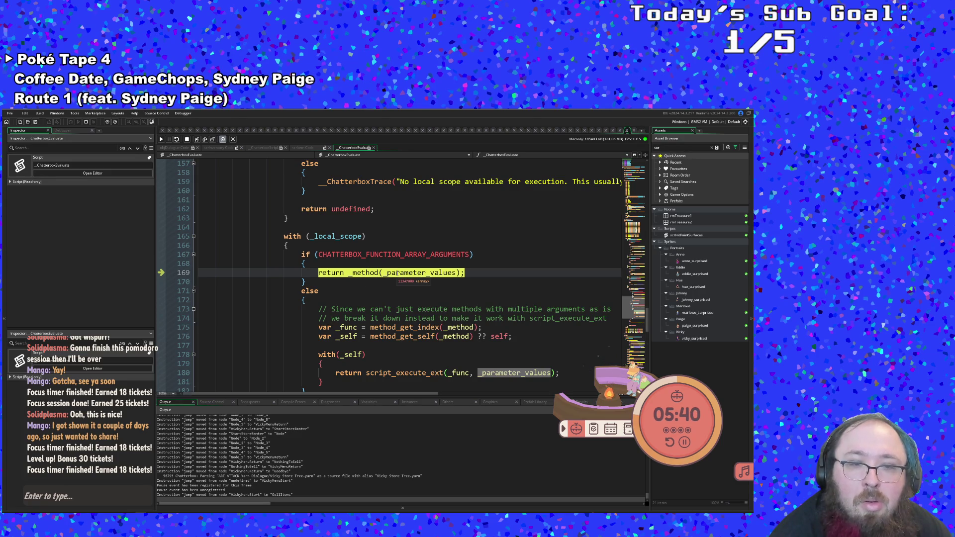
{"action": "left_click", "coordinate": [368, 402]}
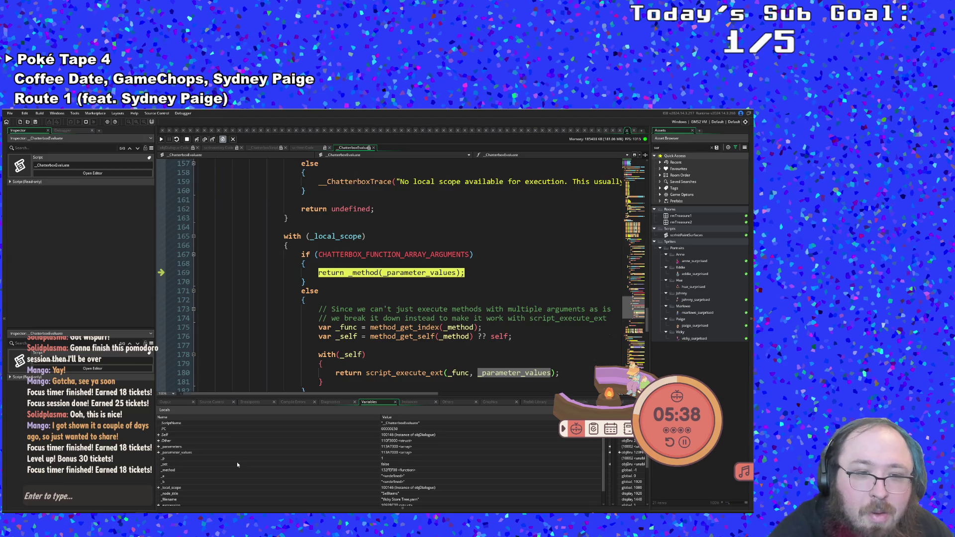
{"action": "left_click", "coordinate": [159, 453]}
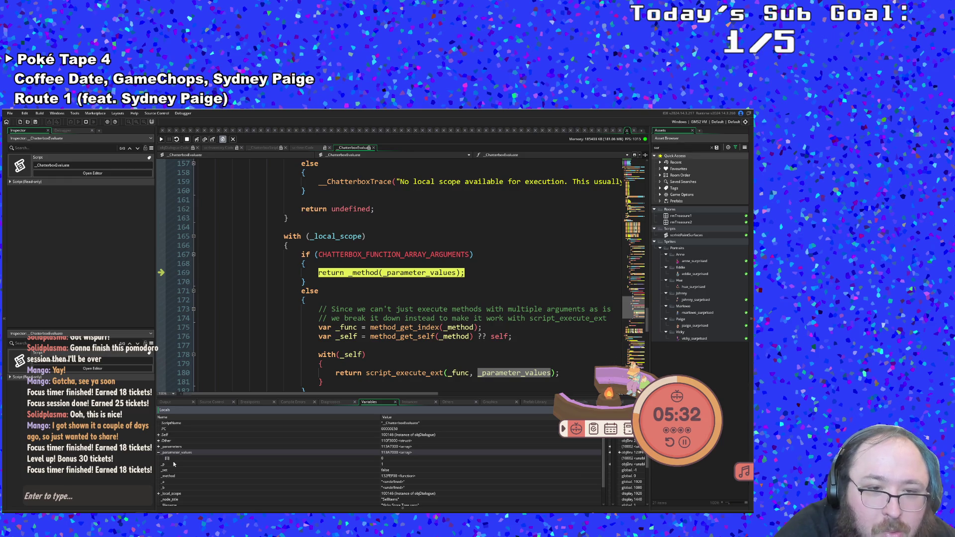
Step Into twice to reach __ChatterboxVM line 531's __ChatterboxEvaluate call.
{"action": "left_click", "coordinate": [198, 140]}
{"action": "left_click", "coordinate": [198, 141]}
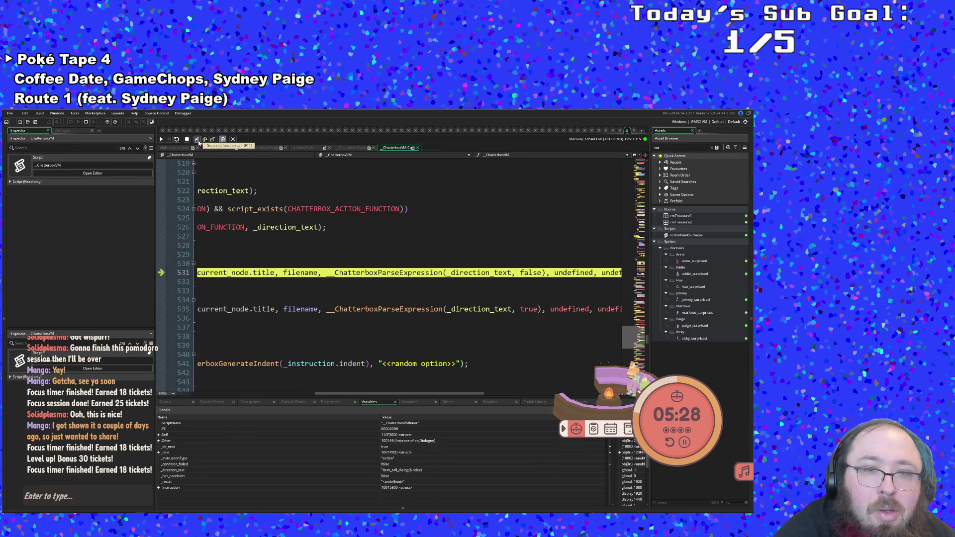
{"action": "mouse_move", "coordinate": [370, 391]}
{"action": "left_mouse_down"}
{"action": "mouse_move", "coordinate": [241, 376]}
{"action": "mouse_move", "coordinate": [403, 386]}
{"action": "left_mouse_up"}
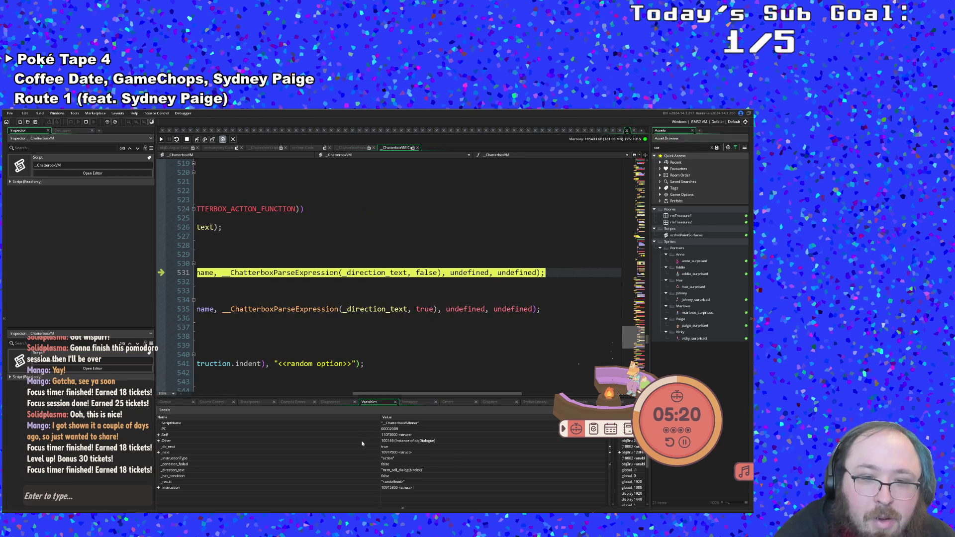
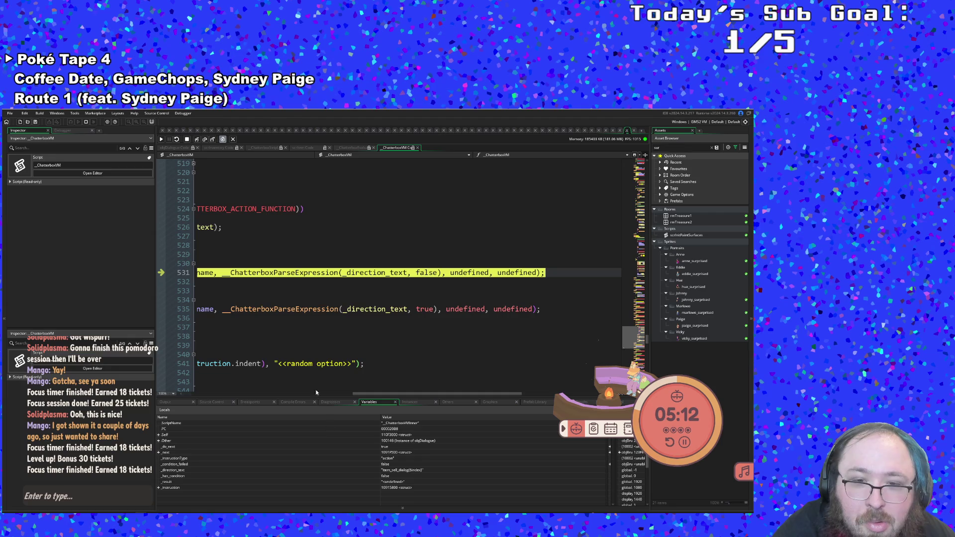
Step past line 531, then read the full _result string: the Banana Peel shop line at $ 70.00.
{"action": "left_click", "coordinate": [198, 140]}
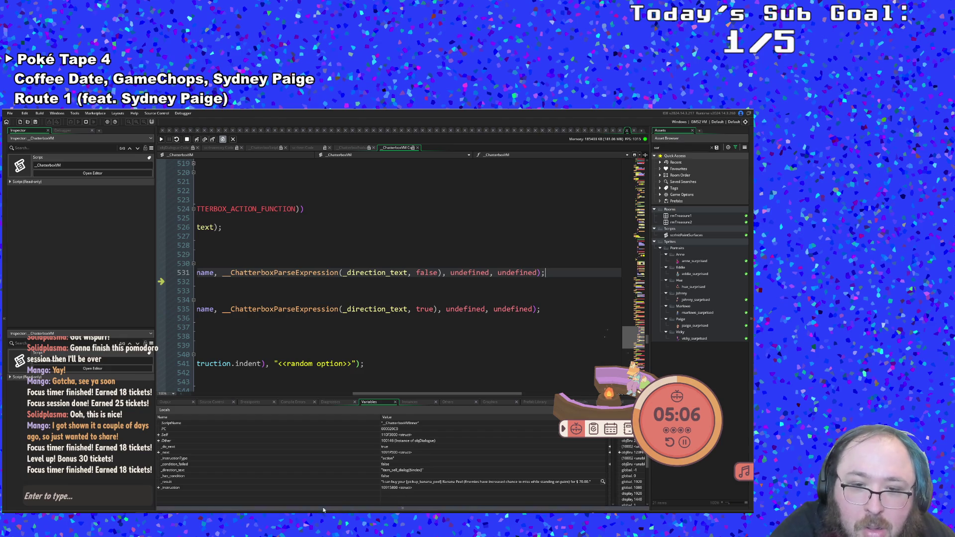
{"action": "left_click", "coordinate": [603, 483]}
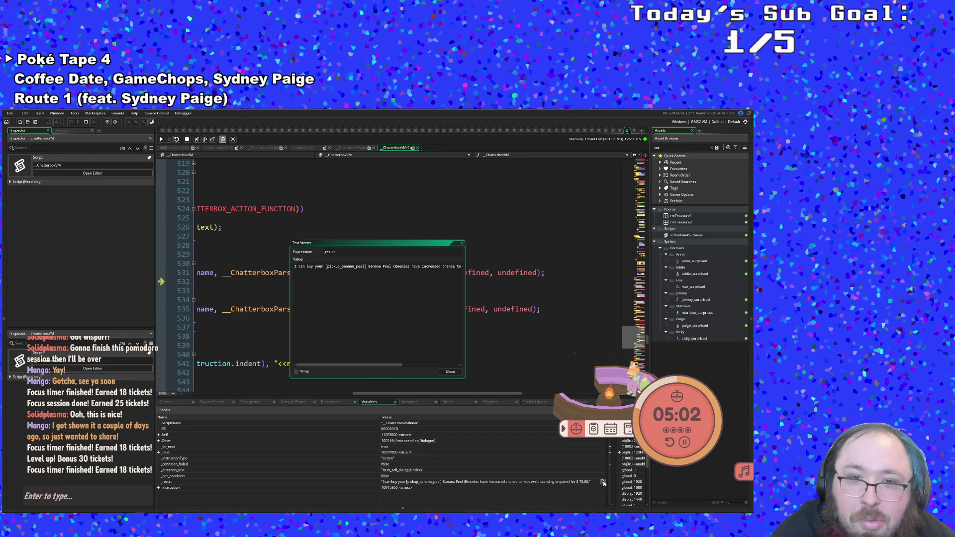
{"action": "left_click_drag", "start_coordinate": [342, 365], "coordinate": [399, 367]}
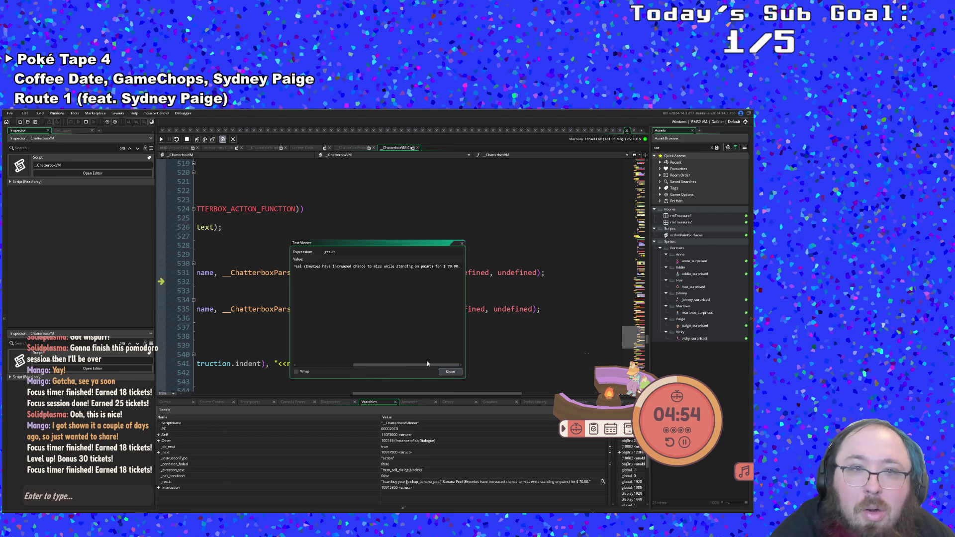
{"action": "left_click", "coordinate": [450, 372]}
{"action": "left_click", "coordinate": [198, 139]}
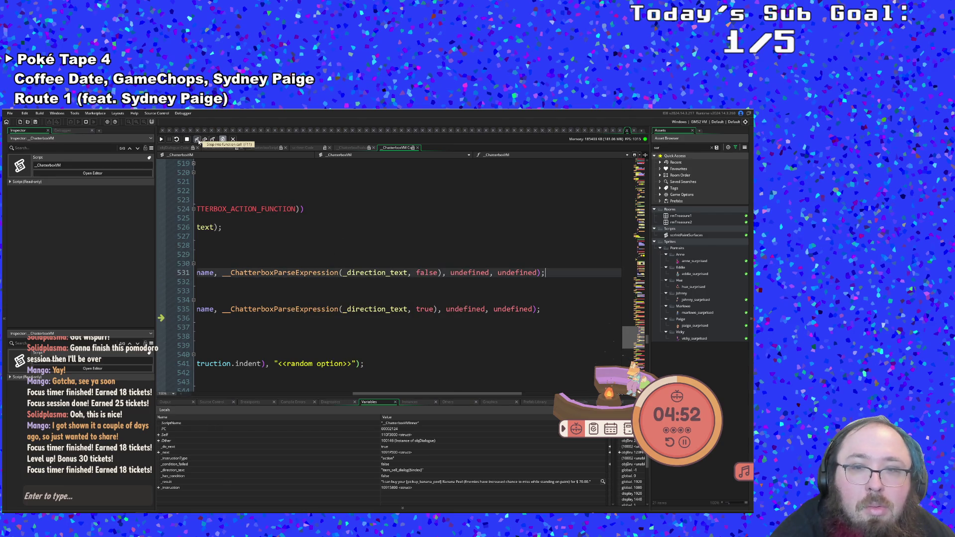
Step through __ChatterboxVM's vmWait and _do_next checks into the inner VM function.
{"action": "left_click", "coordinate": [197, 140]}
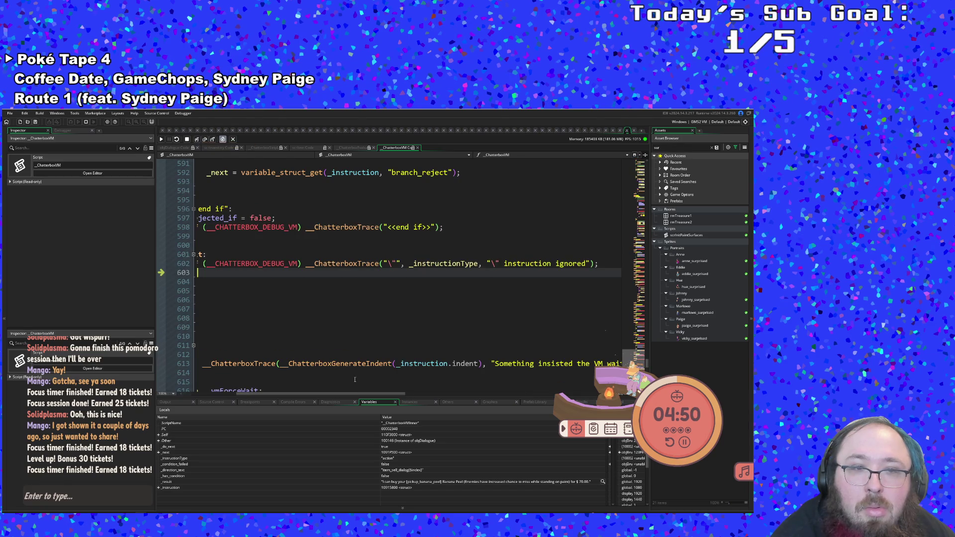
{"action": "left_click", "coordinate": [197, 140]}
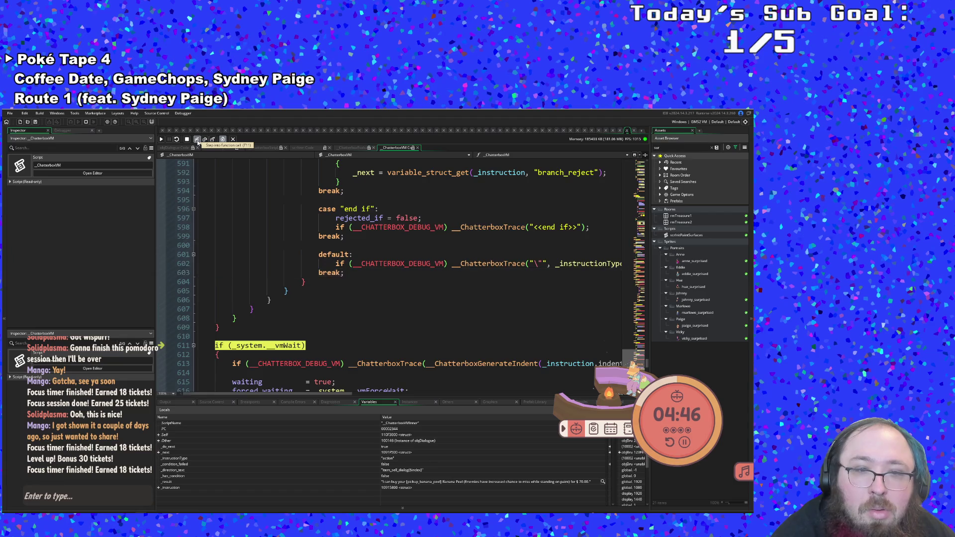
{"action": "left_click", "coordinate": [197, 140]}
{"action": "left_click", "coordinate": [197, 140]}
{"action": "left_click", "coordinate": [197, 140]}
{"action": "left_click", "coordinate": [197, 140]}
{"action": "left_click", "coordinate": [197, 140]}
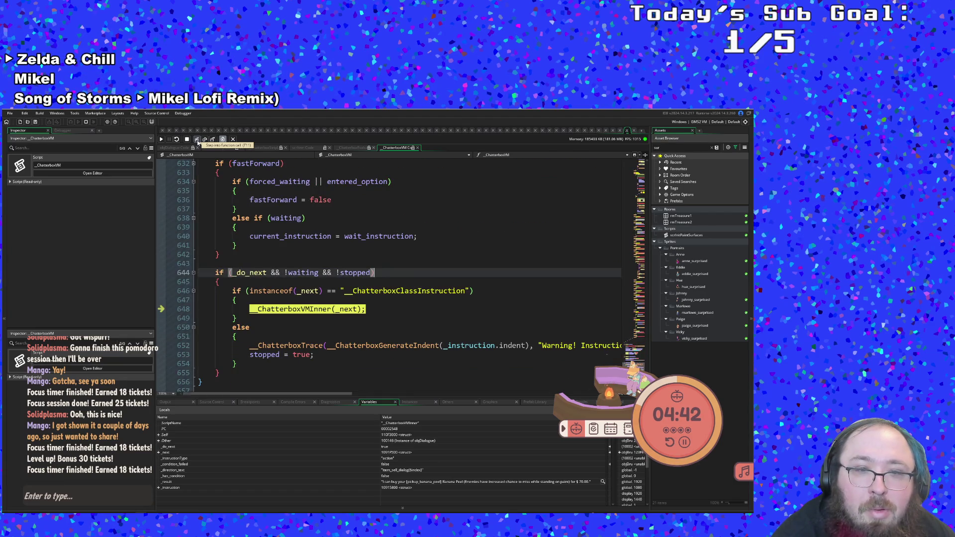
{"action": "left_click", "coordinate": [197, 140]}
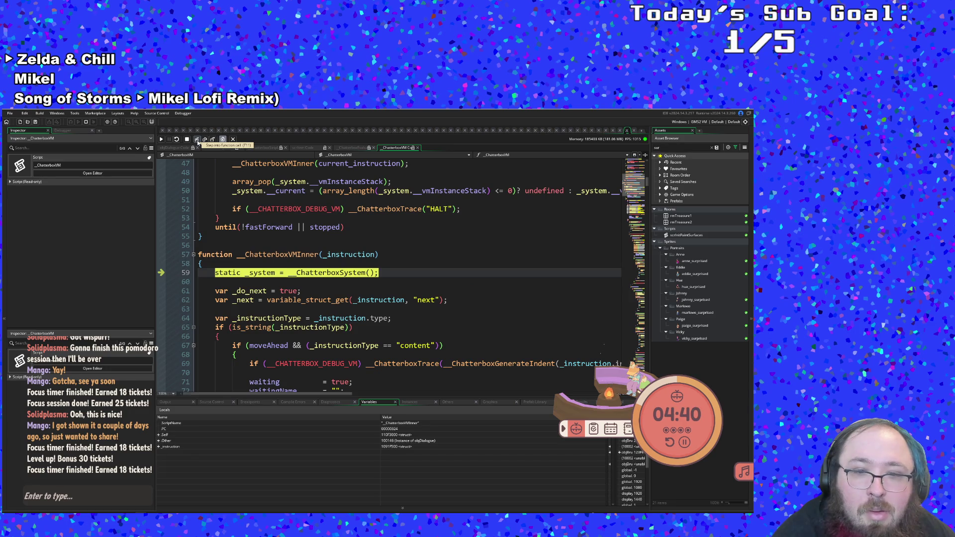
Trace __ChatterboxVMInner's instruction type and wait checks down to the hopback condition on line 88.
{"action": "left_click", "coordinate": [197, 140]}
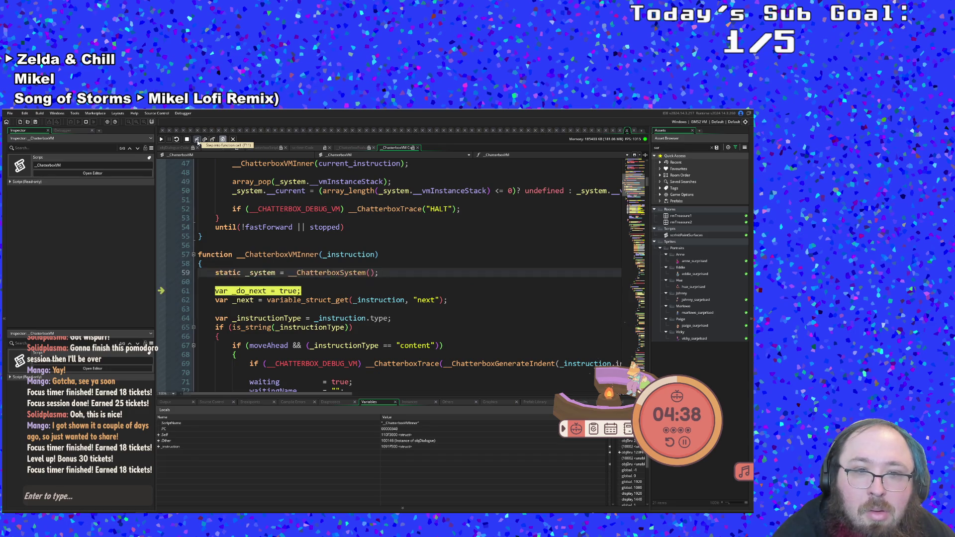
{"action": "left_click", "coordinate": [197, 140]}
{"action": "left_click", "coordinate": [197, 140]}
{"action": "left_click", "coordinate": [197, 139]}
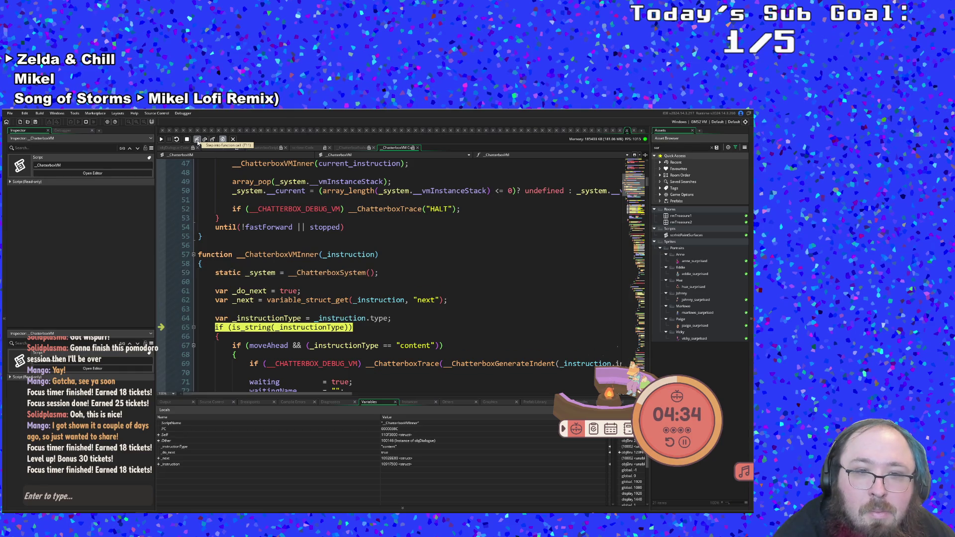
{"action": "left_click", "coordinate": [197, 140]}
{"action": "left_click", "coordinate": [198, 142]}
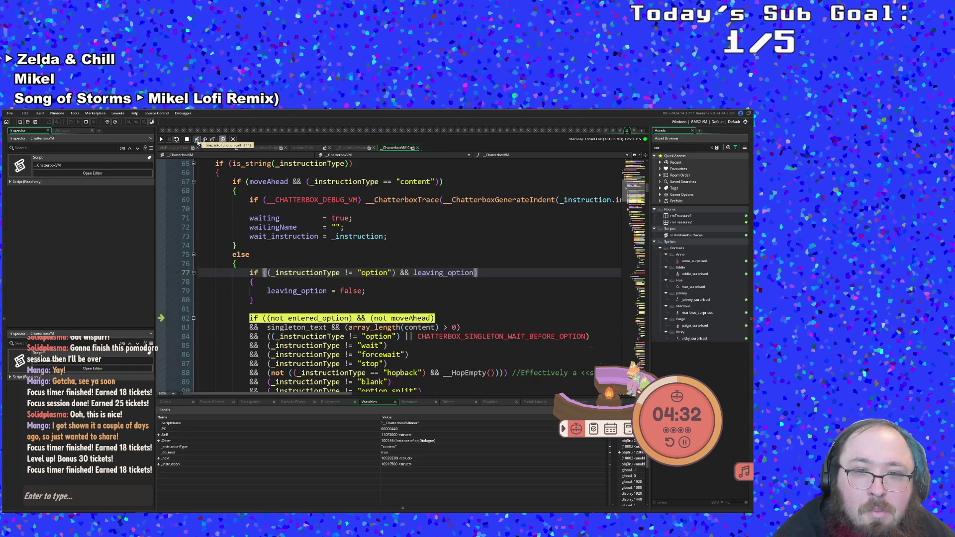
{"action": "left_click", "coordinate": [197, 142]}
{"action": "left_click", "coordinate": [197, 143]}
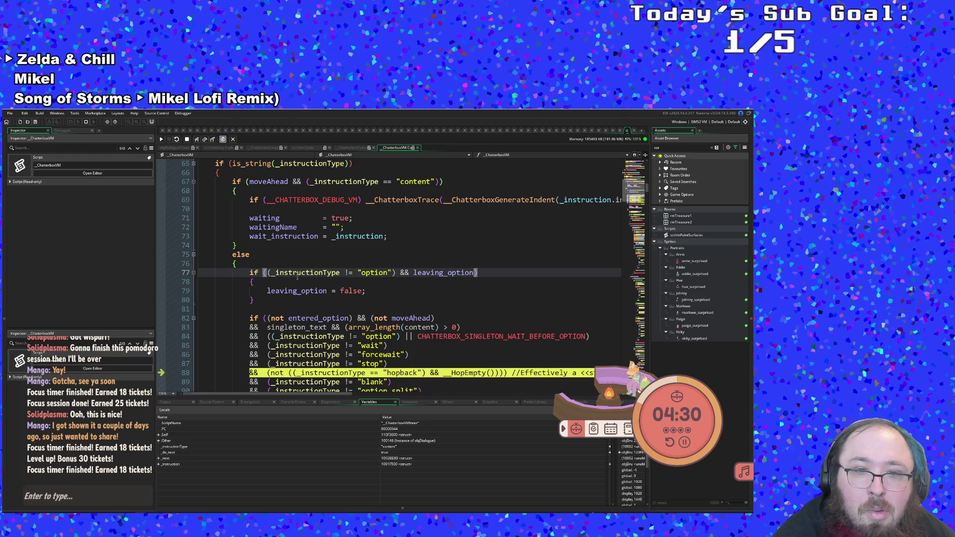
{"action": "scroll", "coordinate": [360, 254], "scroll_direction": "down", "scroll_amount": 4}
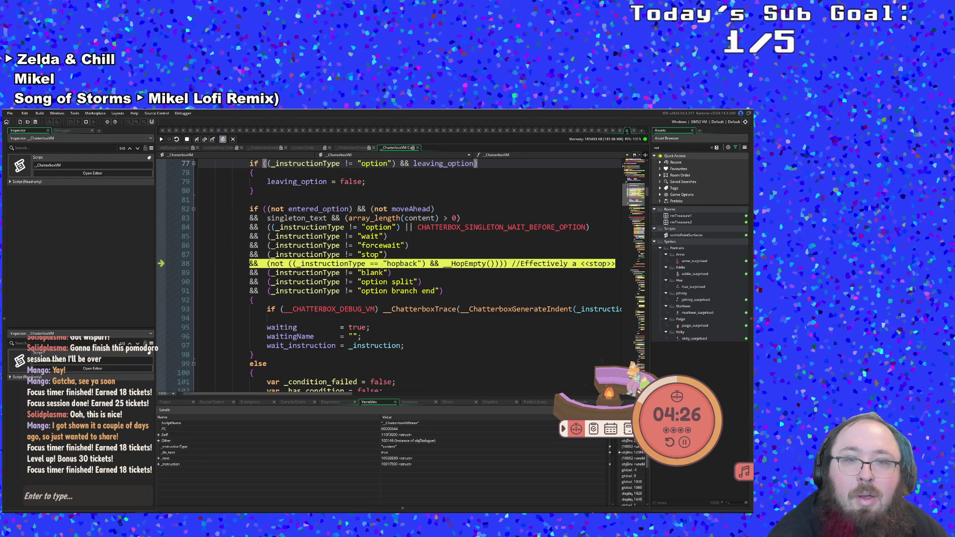
Step through the else branch at line 101 and the condition and rejected-option checks.
{"action": "mouse_move", "coordinate": [342, 253]}
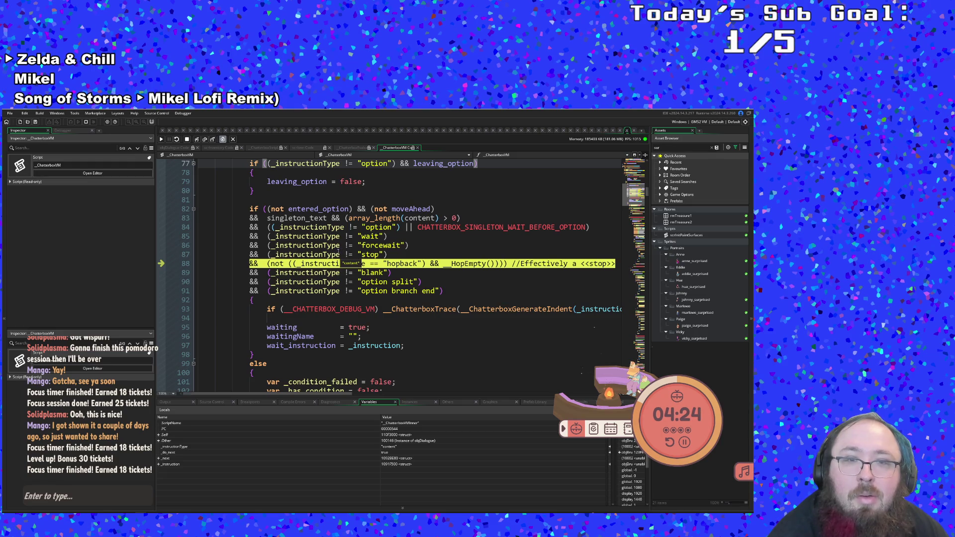
{"action": "mouse_move", "coordinate": [314, 218]}
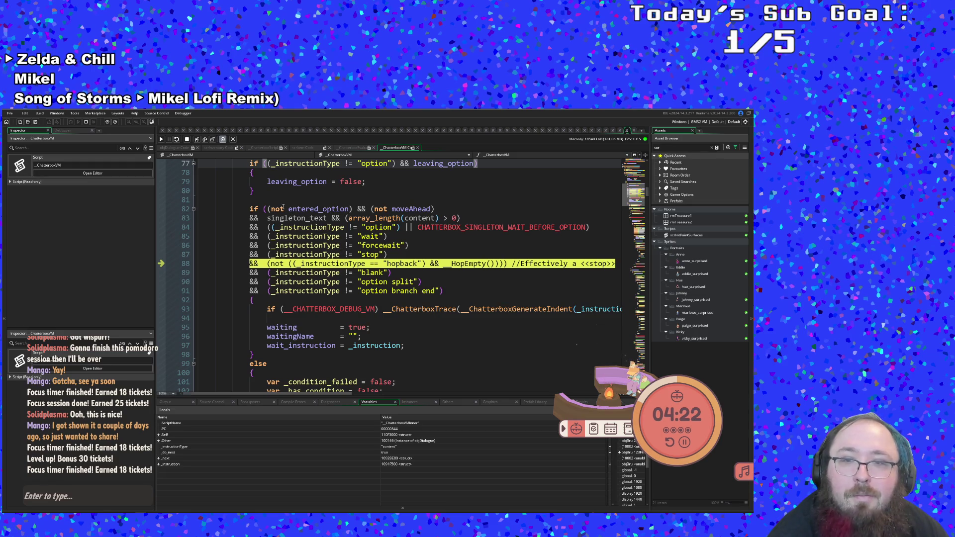
{"action": "left_click", "coordinate": [197, 140]}
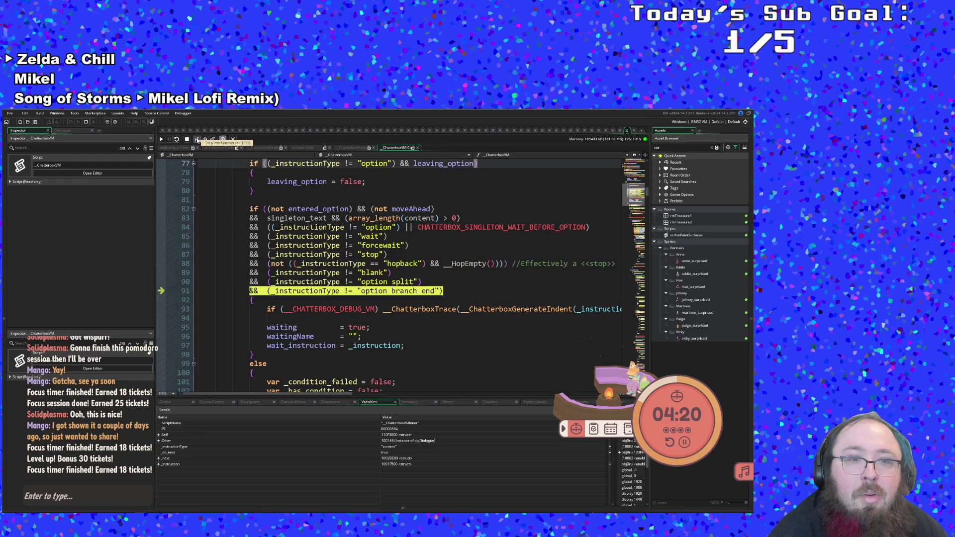
{"action": "left_click", "coordinate": [197, 140]}
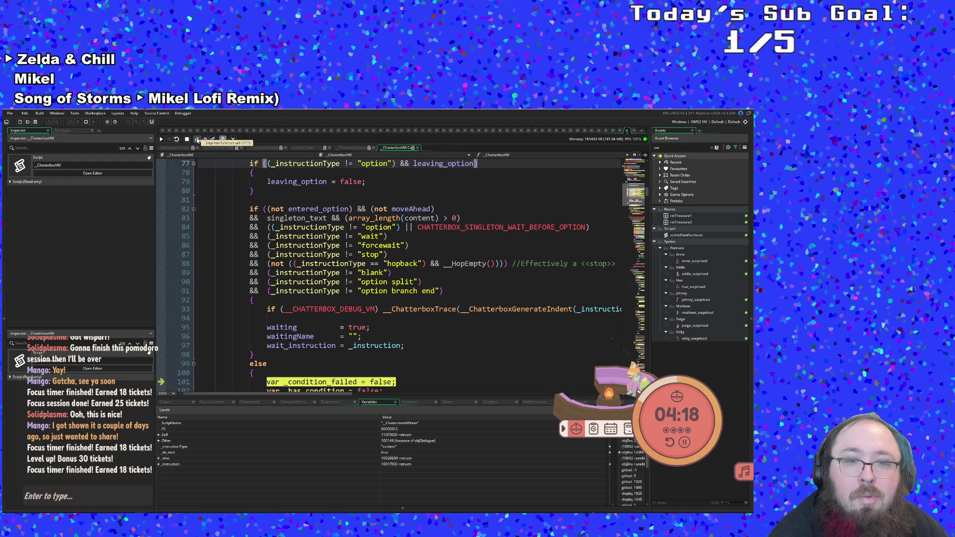
{"action": "left_click", "coordinate": [197, 140]}
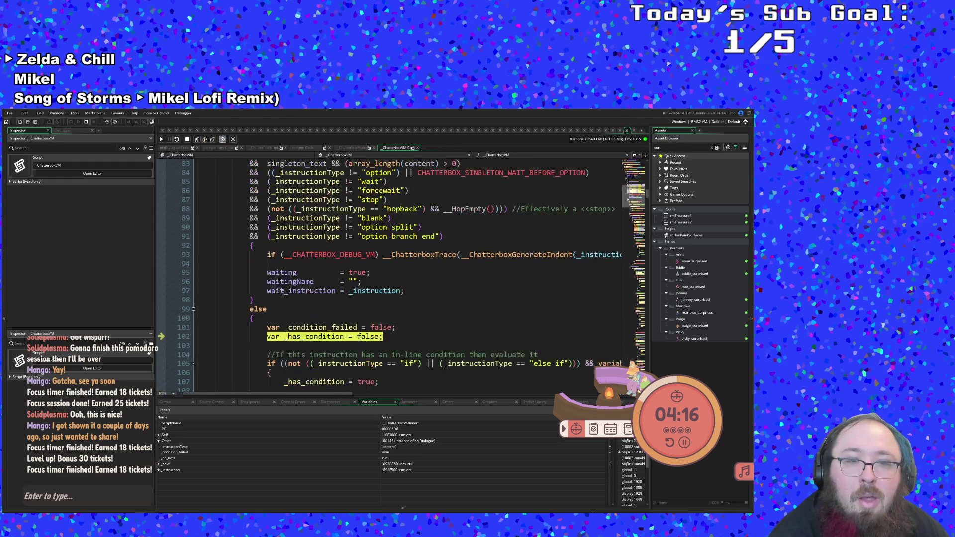
{"action": "left_click", "coordinate": [197, 140]}
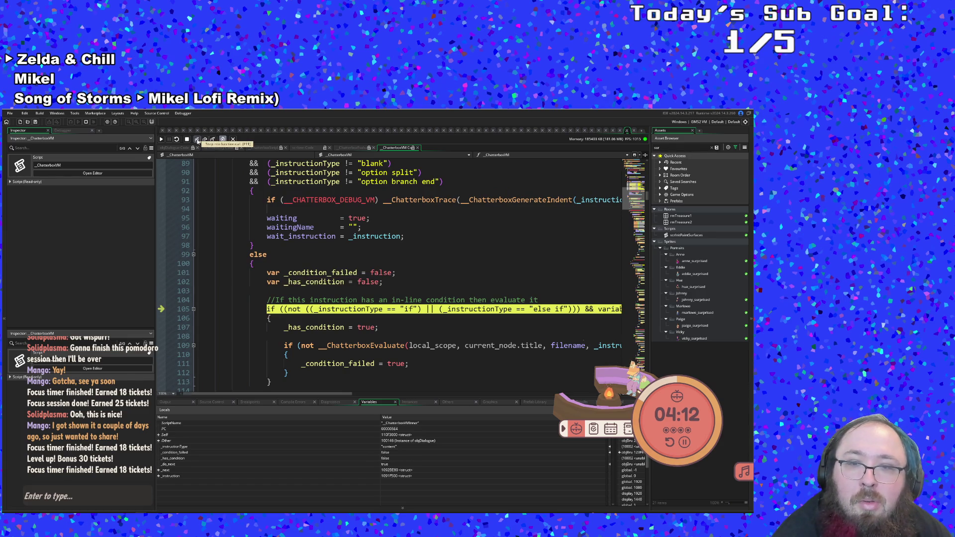
{"action": "left_click", "coordinate": [197, 140]}
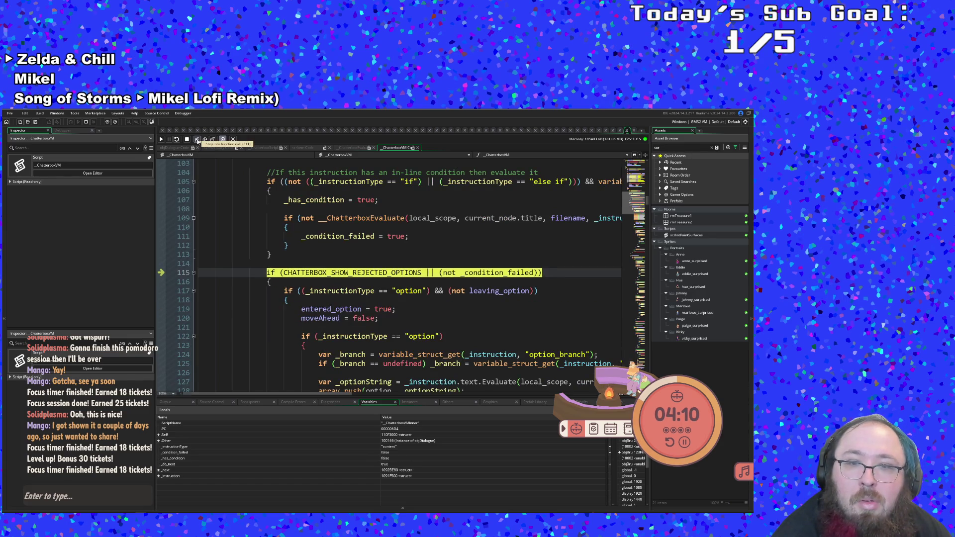
{"action": "left_click", "coordinate": [198, 141]}
Follow the instruction type switch into the content case and into the text's Evaluate function.
{"action": "left_click", "coordinate": [197, 141]}
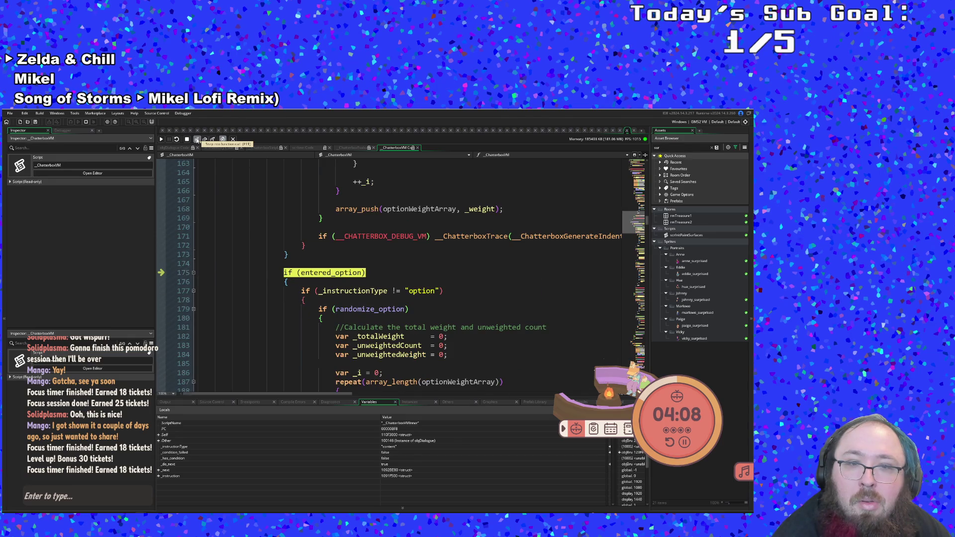
{"action": "left_click", "coordinate": [198, 141]}
{"action": "left_click", "coordinate": [197, 141]}
{"action": "left_click", "coordinate": [197, 141]}
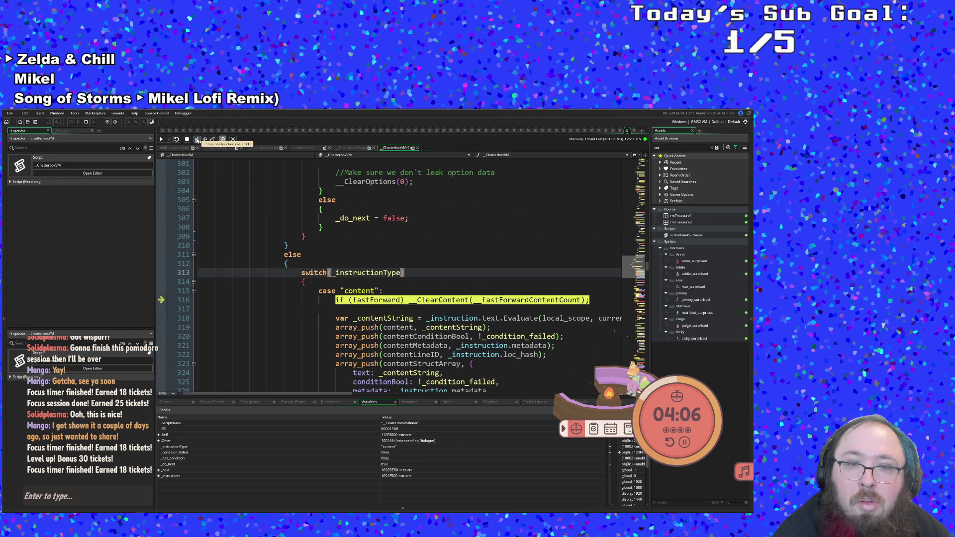
{"action": "left_click", "coordinate": [197, 140]}
{"action": "left_click", "coordinate": [197, 140]}
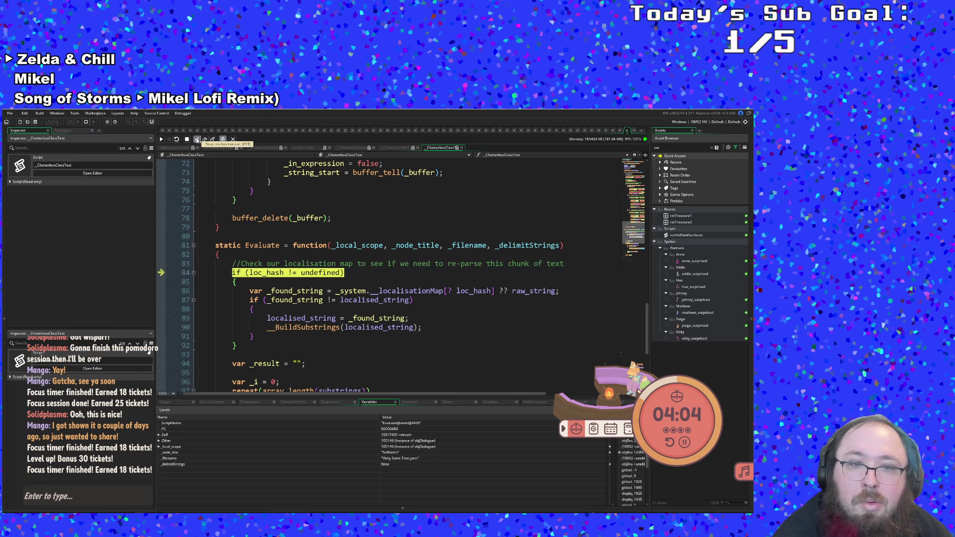
Step past Evaluate's localisation check and _i initialisation into the substring repeat loop.
{"action": "left_click", "coordinate": [197, 140]}
{"action": "left_click", "coordinate": [197, 140]}
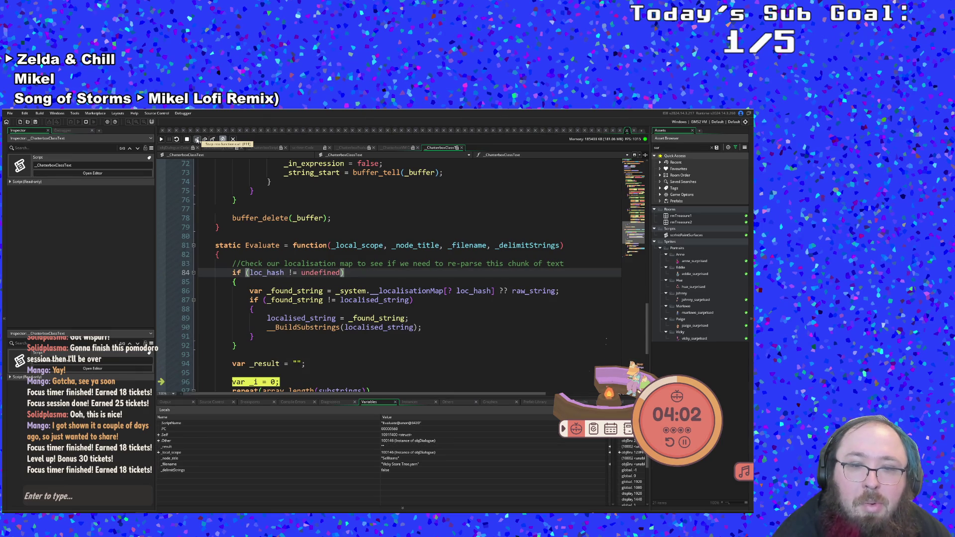
{"action": "left_click", "coordinate": [197, 141]}
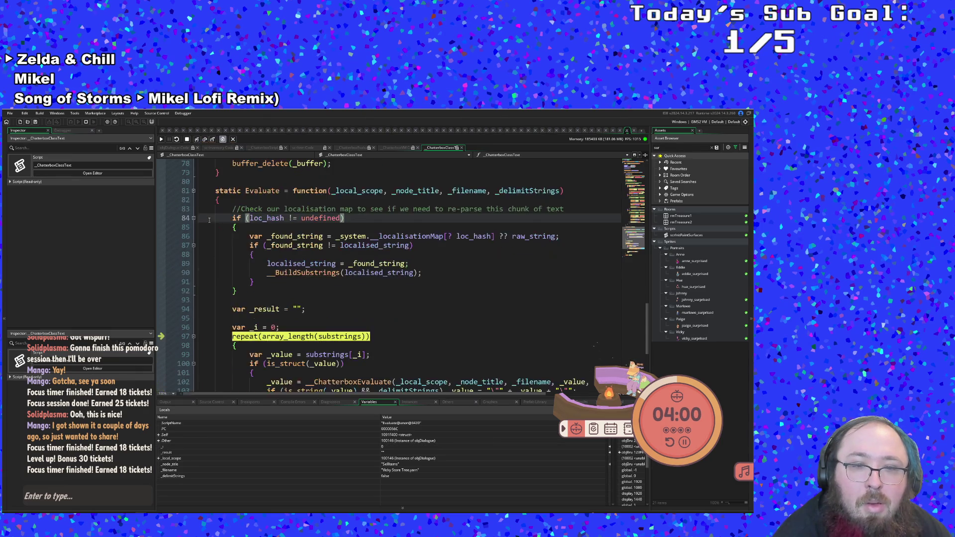
{"action": "scroll", "coordinate": [209, 218], "scroll_direction": "down", "scroll_amount": 2}
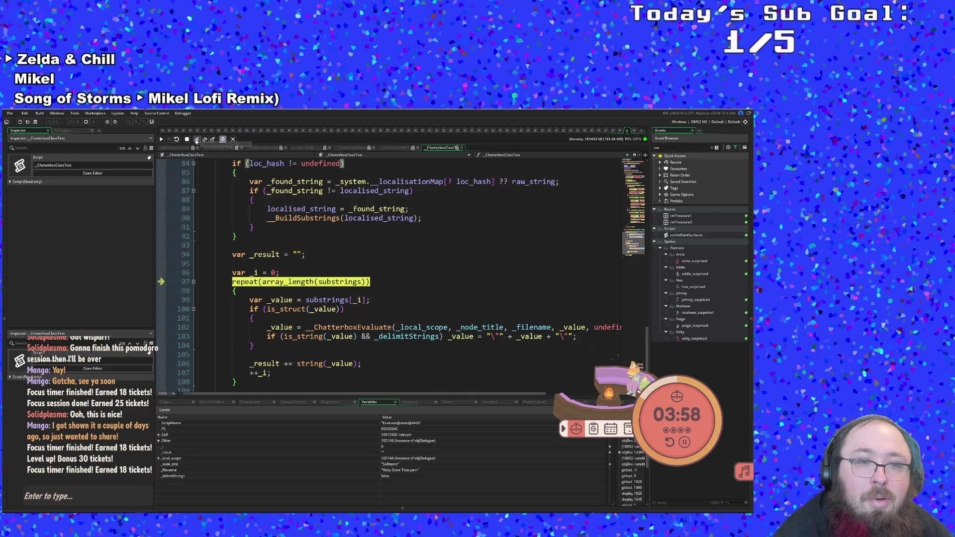
Append the substring to _result, check its value, and return to the VM at line 318.
{"action": "left_click", "coordinate": [196, 140]}
{"action": "left_click", "coordinate": [196, 140]}
{"action": "left_click", "coordinate": [196, 141]}
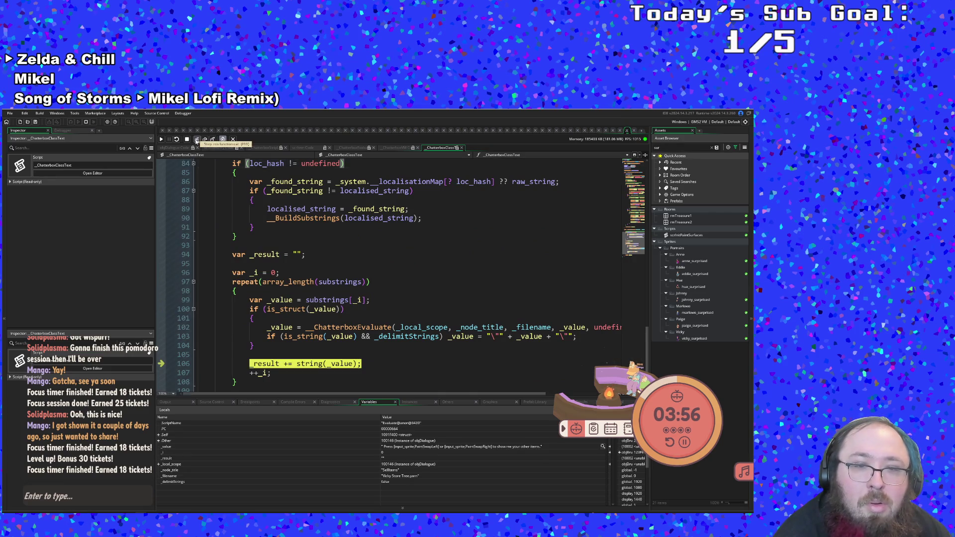
{"action": "left_click", "coordinate": [196, 140]}
{"action": "mouse_move", "coordinate": [269, 364]}
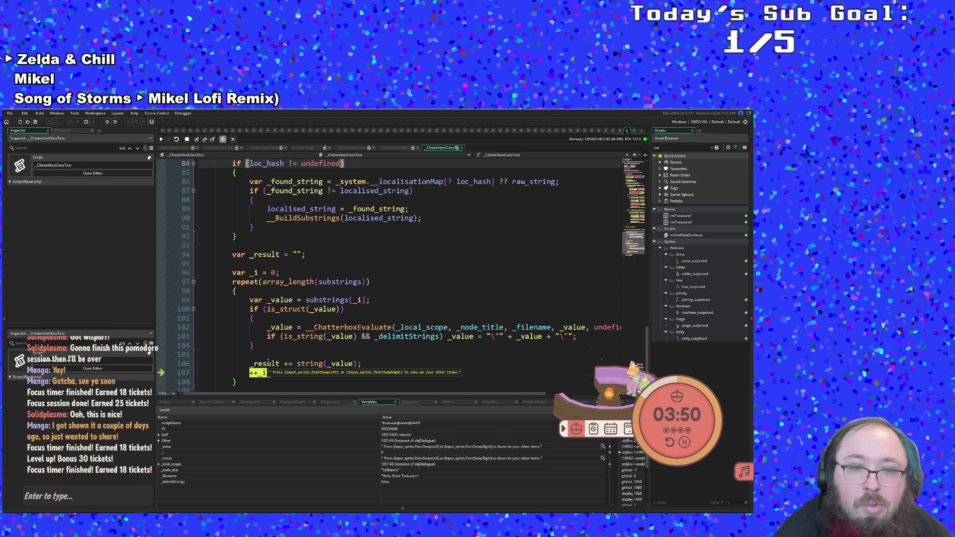
{"action": "left_click", "coordinate": [197, 139]}
{"action": "left_click", "coordinate": [197, 139]}
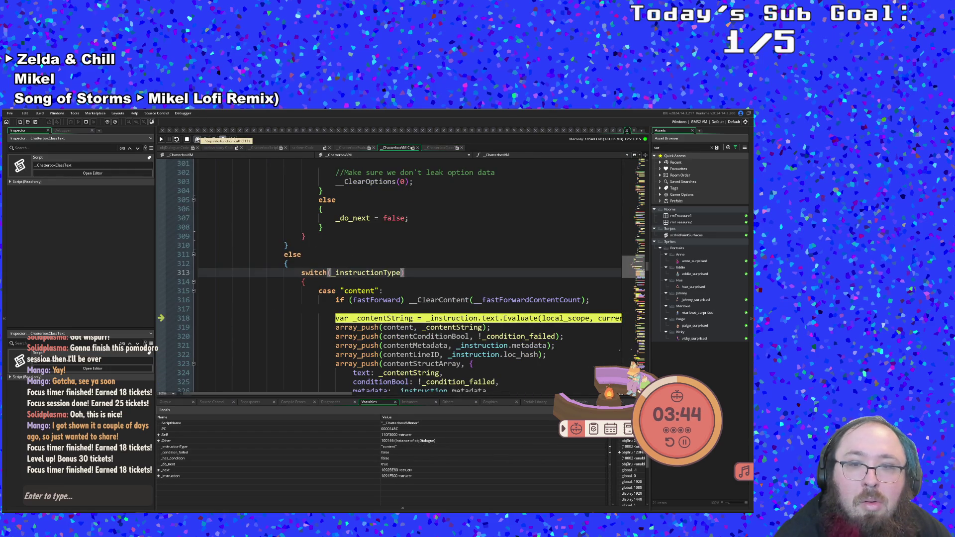
Step through pushing the content string, storing the line ID, and building the content struct.
{"action": "left_click", "coordinate": [197, 140]}
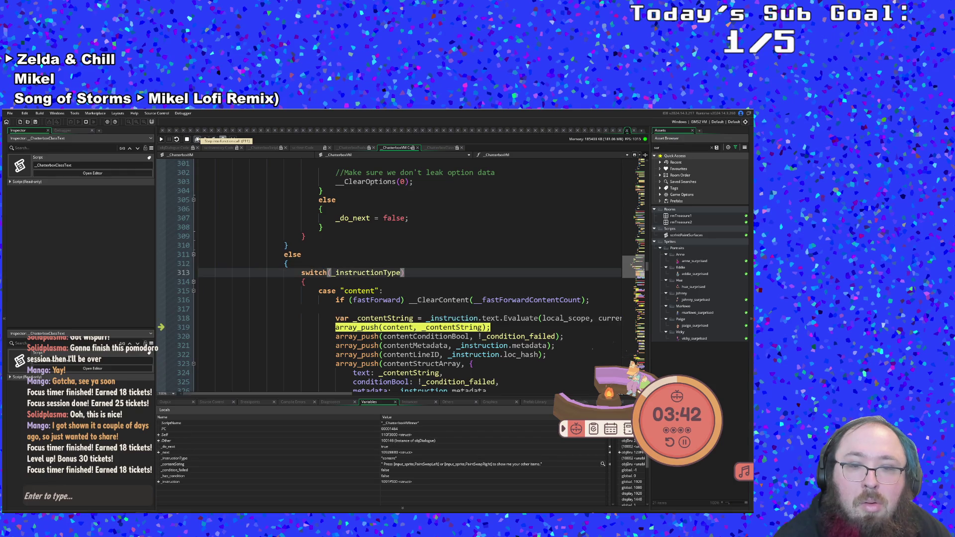
{"action": "left_click", "coordinate": [197, 139]}
{"action": "left_click", "coordinate": [197, 140]}
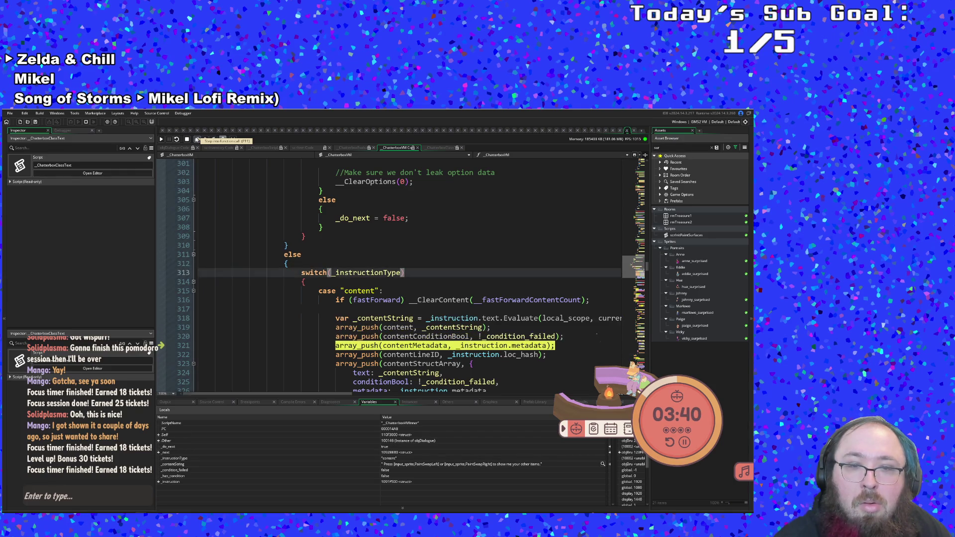
{"action": "left_click", "coordinate": [197, 140]}
{"action": "left_click", "coordinate": [197, 139]}
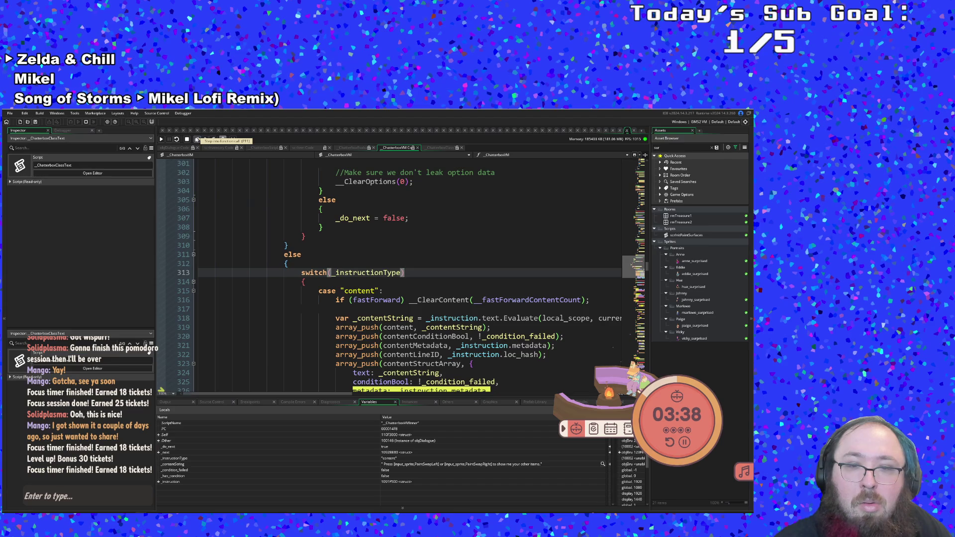
{"action": "scroll", "coordinate": [285, 184], "scroll_direction": "down", "scroll_amount": 6}
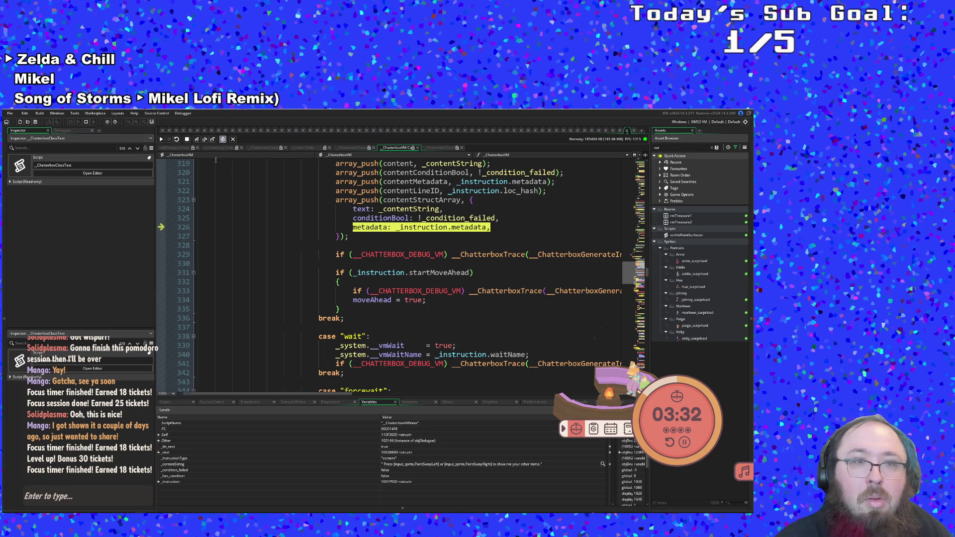
{"action": "left_click", "coordinate": [196, 140]}
{"action": "left_click", "coordinate": [196, 139]}
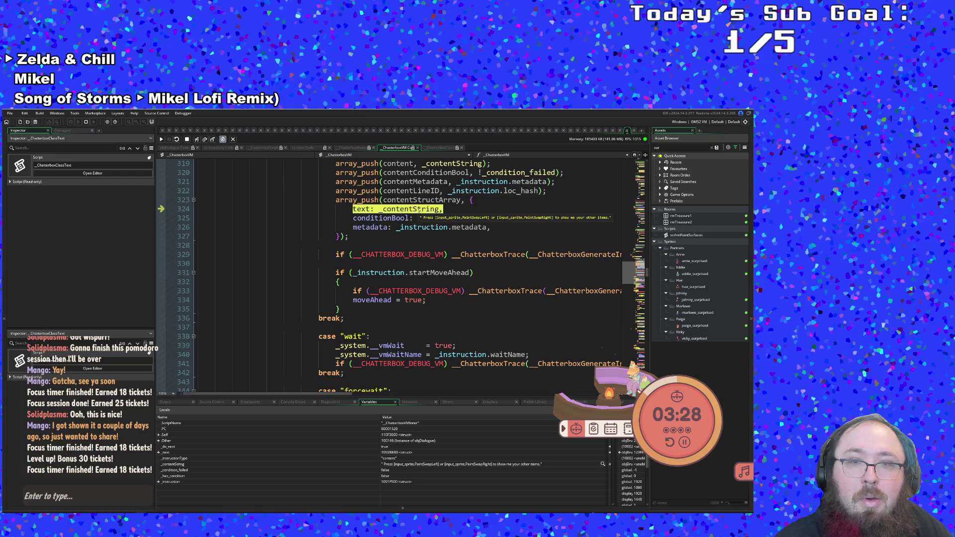
{"action": "left_click", "coordinate": [197, 140]}
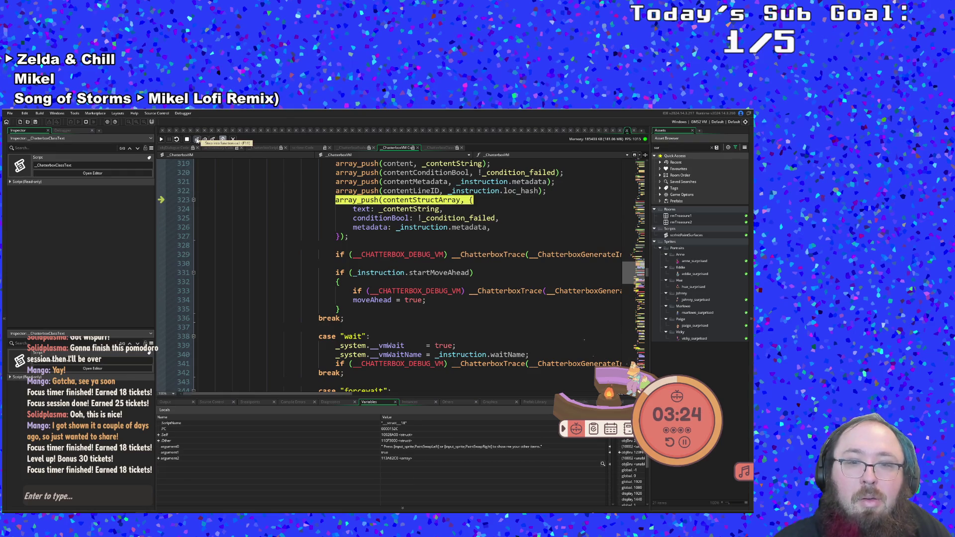
Return to the content case and step past its break to the post-switch wait check.
{"action": "left_click", "coordinate": [197, 140]}
{"action": "left_click", "coordinate": [197, 140]}
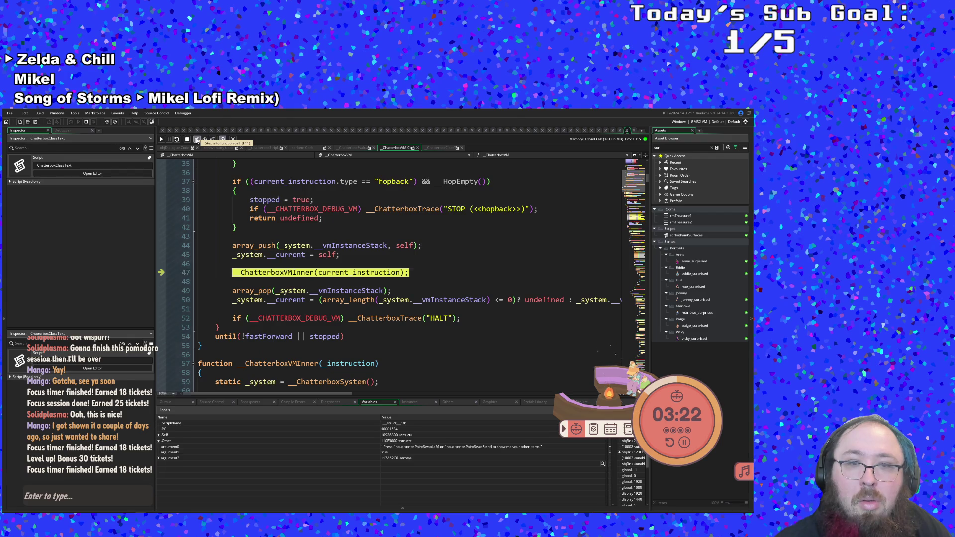
{"action": "left_click", "coordinate": [197, 140]}
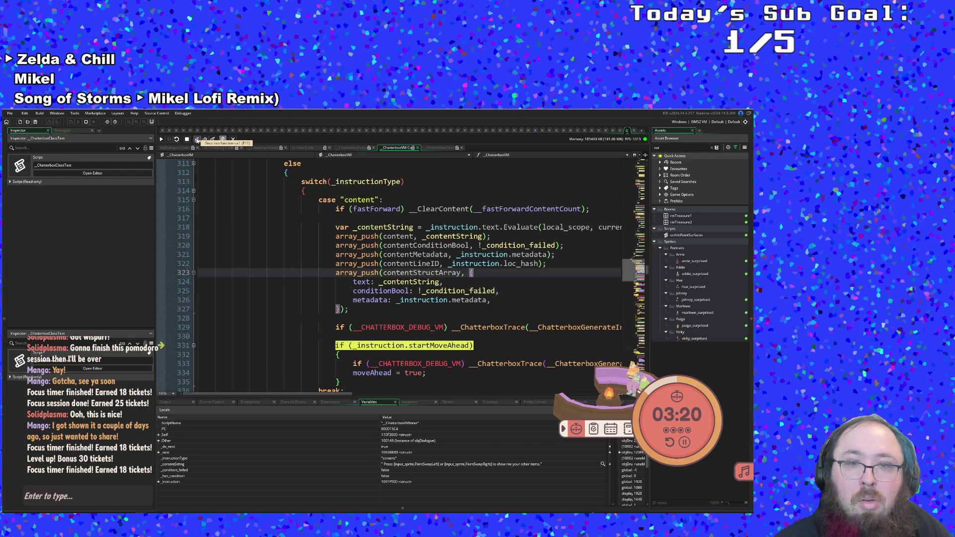
{"action": "left_click", "coordinate": [197, 140]}
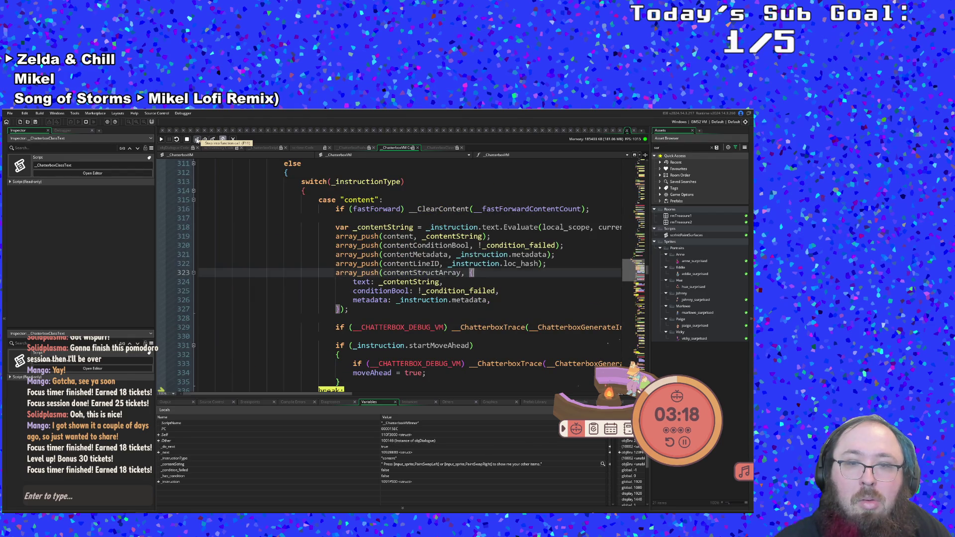
{"action": "left_click", "coordinate": [197, 140]}
{"action": "left_click", "coordinate": [197, 140]}
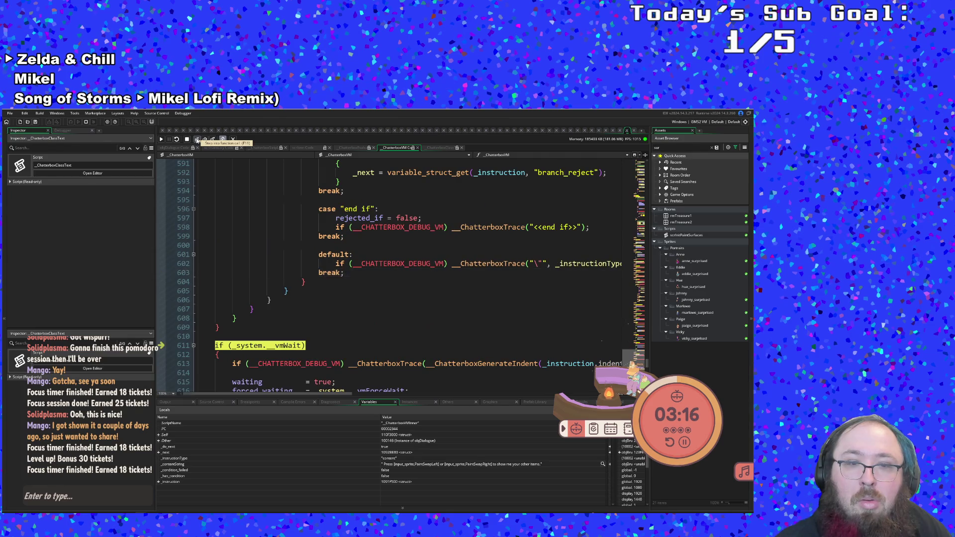
Step through the fast-forward checks into processing the next instruction.
{"action": "left_click", "coordinate": [197, 140]}
{"action": "left_click", "coordinate": [197, 141]}
{"action": "left_click", "coordinate": [197, 141]}
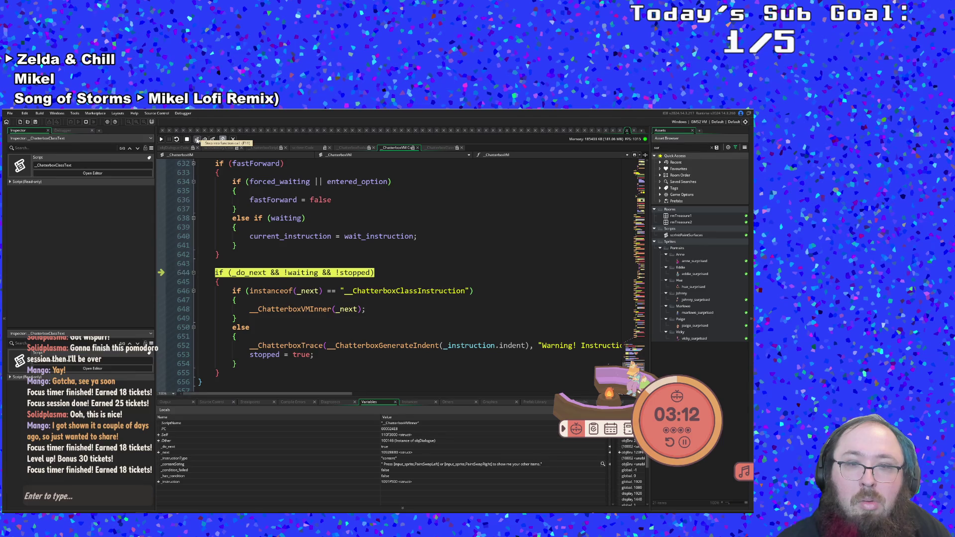
{"action": "left_click", "coordinate": [197, 141]}
{"action": "left_click", "coordinate": [197, 141]}
{"action": "left_click", "coordinate": [197, 140]}
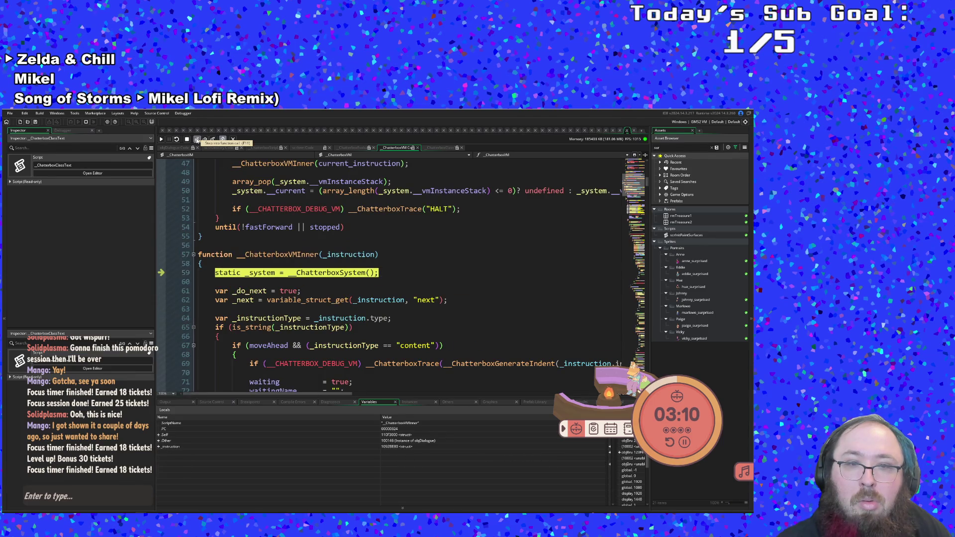
Fetch the next instruction, read its type, and step through the non-content and singleton wait checks.
{"action": "left_click", "coordinate": [197, 140]}
{"action": "left_click", "coordinate": [197, 140]}
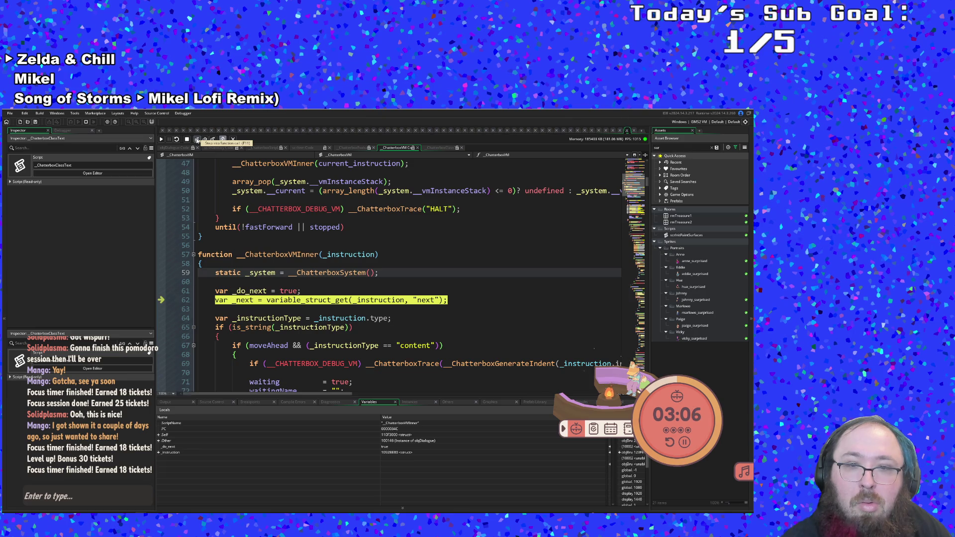
{"action": "left_click", "coordinate": [197, 141]}
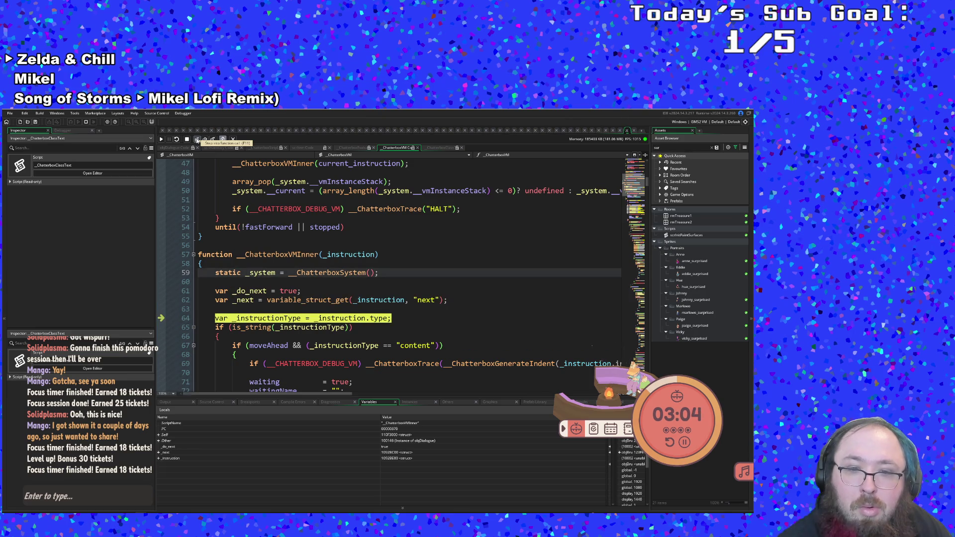
{"action": "left_click", "coordinate": [197, 140]}
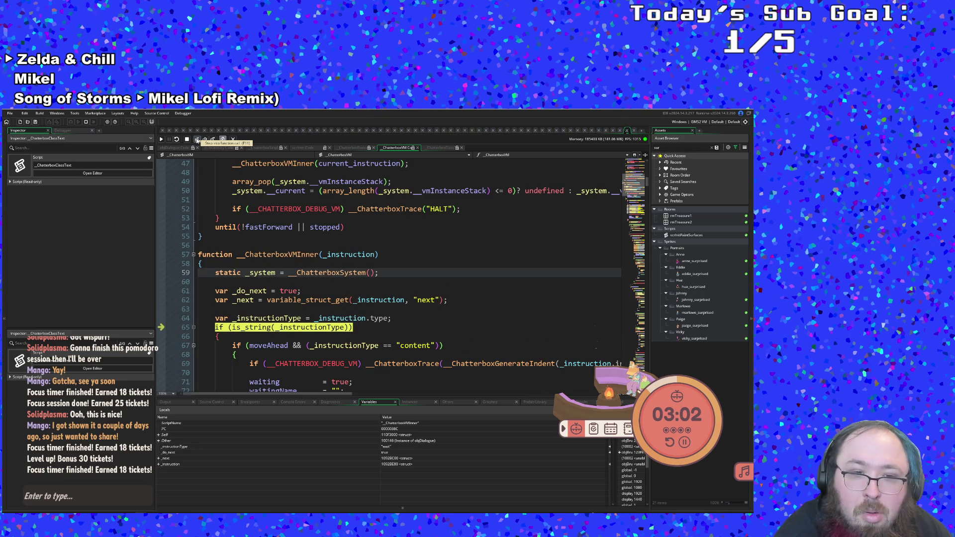
{"action": "left_click", "coordinate": [197, 140]}
{"action": "left_click", "coordinate": [197, 140]}
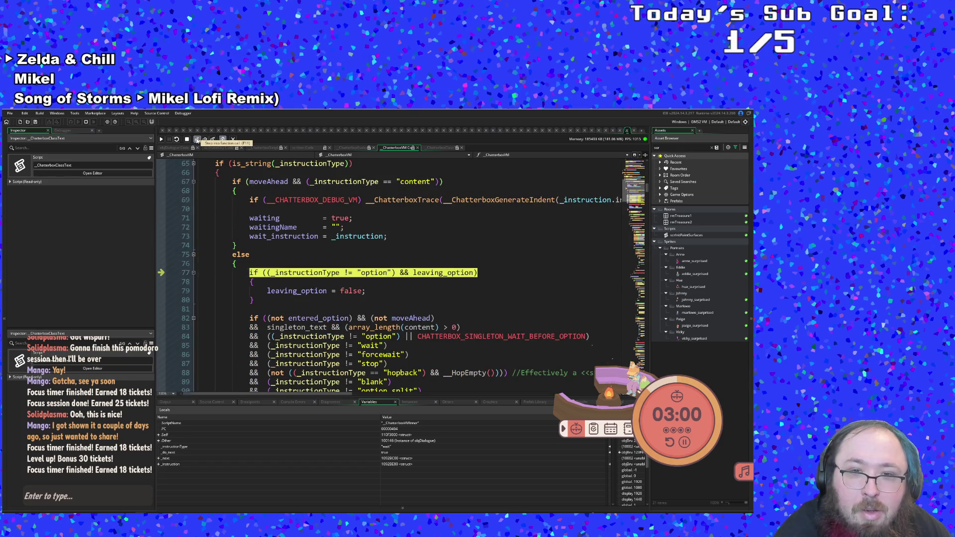
{"action": "left_click", "coordinate": [197, 140]}
{"action": "left_click", "coordinate": [197, 140]}
{"action": "left_click", "coordinate": [197, 141]}
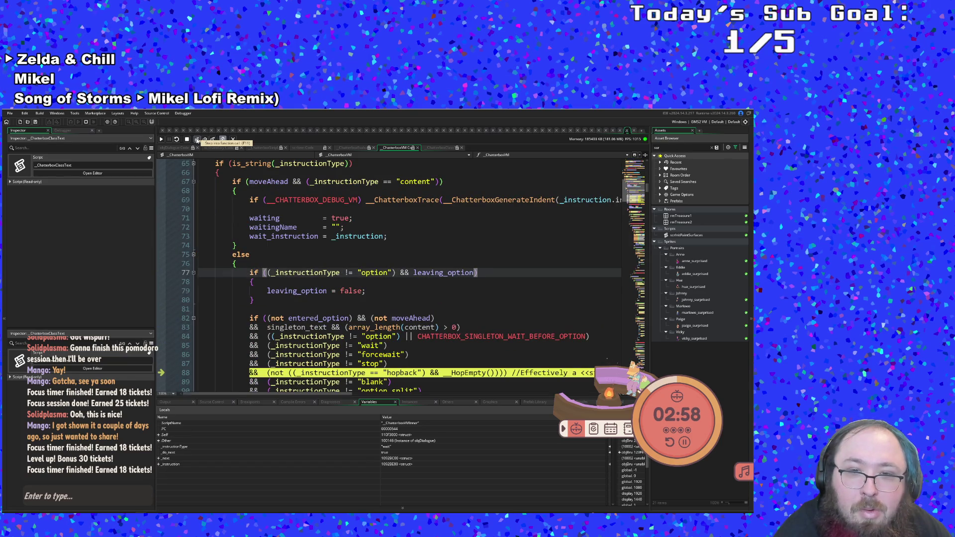
{"action": "left_click", "coordinate": [197, 141]}
Step through the condition-handling branch and option-type check toward the instruction switch.
{"action": "left_click", "coordinate": [197, 141]}
{"action": "left_click", "coordinate": [197, 140]}
{"action": "left_click", "coordinate": [197, 141]}
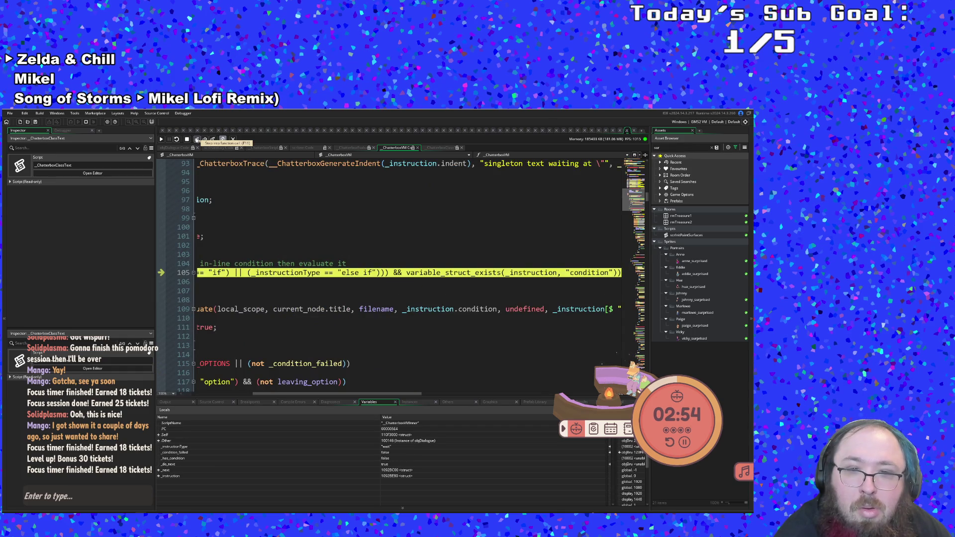
{"action": "mouse_move", "coordinate": [308, 393]}
{"action": "left_mouse_down"}
{"action": "mouse_move", "coordinate": [239, 392]}
{"action": "mouse_move", "coordinate": [378, 393]}
{"action": "mouse_move", "coordinate": [263, 397]}
{"action": "mouse_move", "coordinate": [243, 331]}
{"action": "left_mouse_up"}
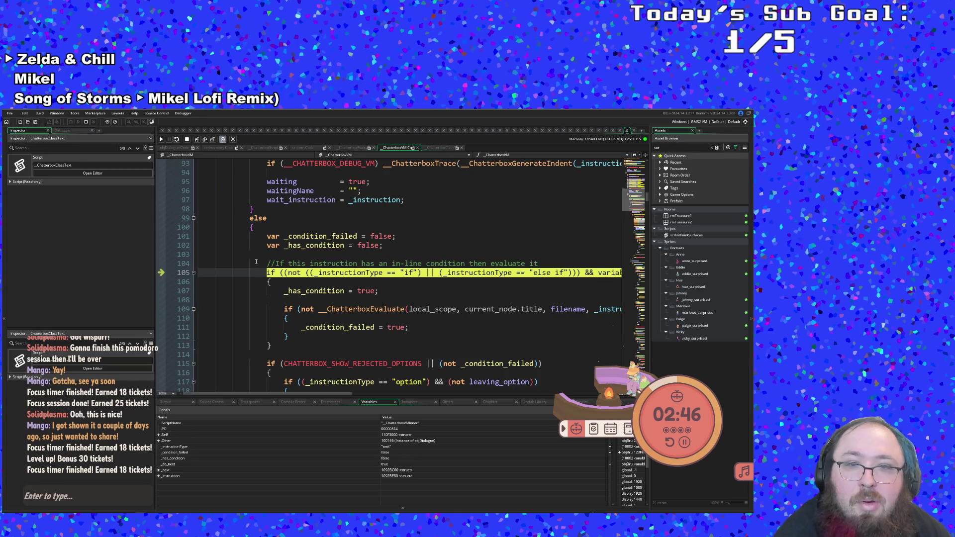
{"action": "left_click", "coordinate": [197, 140]}
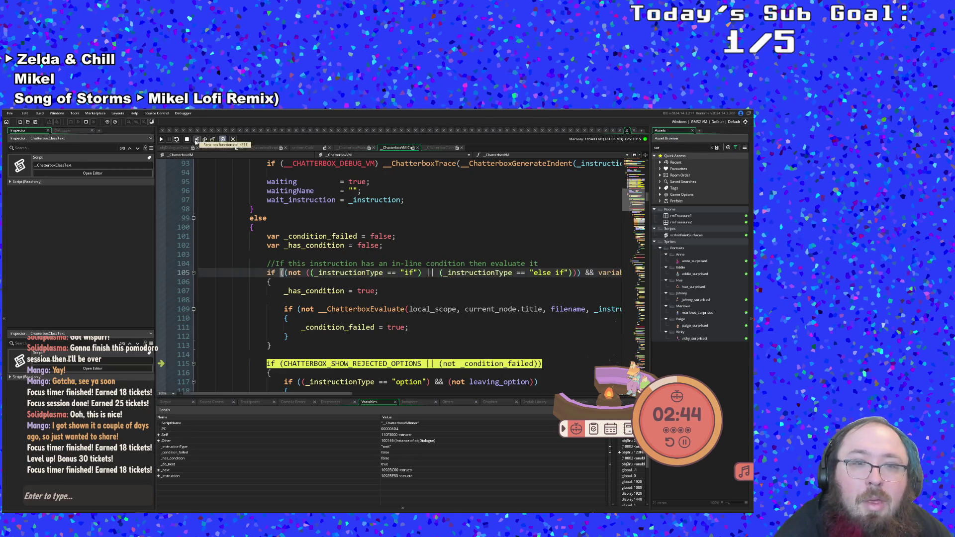
{"action": "left_click", "coordinate": [196, 140]}
{"action": "left_click", "coordinate": [197, 139]}
{"action": "left_click", "coordinate": [197, 140]}
{"action": "left_click", "coordinate": [196, 140]}
Run the wait case, setting and then handling the VM wait, to the end of __ChatterboxVMInner.
{"action": "left_click", "coordinate": [197, 140]}
{"action": "left_click", "coordinate": [197, 141]}
{"action": "left_click", "coordinate": [196, 140]}
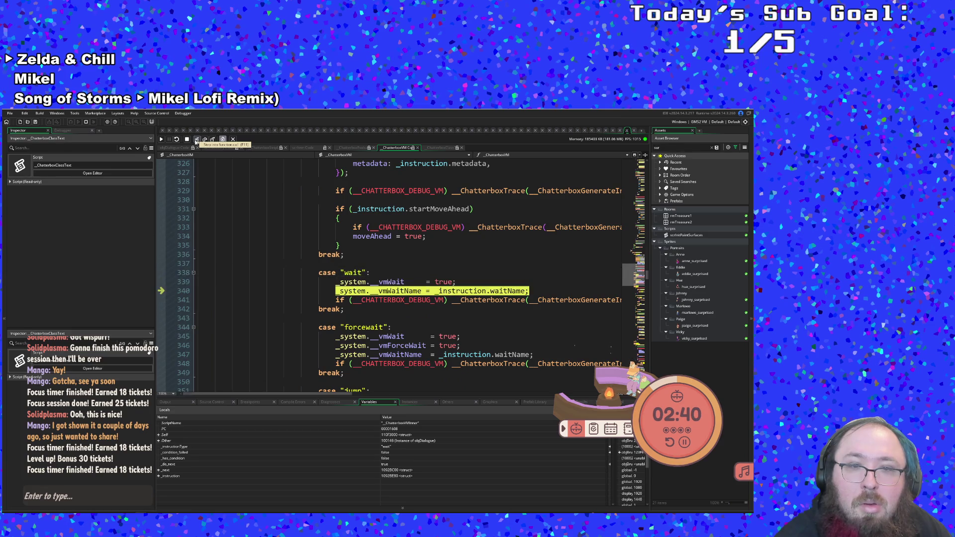
{"action": "left_click", "coordinate": [196, 141]}
{"action": "left_click", "coordinate": [197, 141]}
{"action": "left_click", "coordinate": [196, 140]}
{"action": "left_click", "coordinate": [197, 140]}
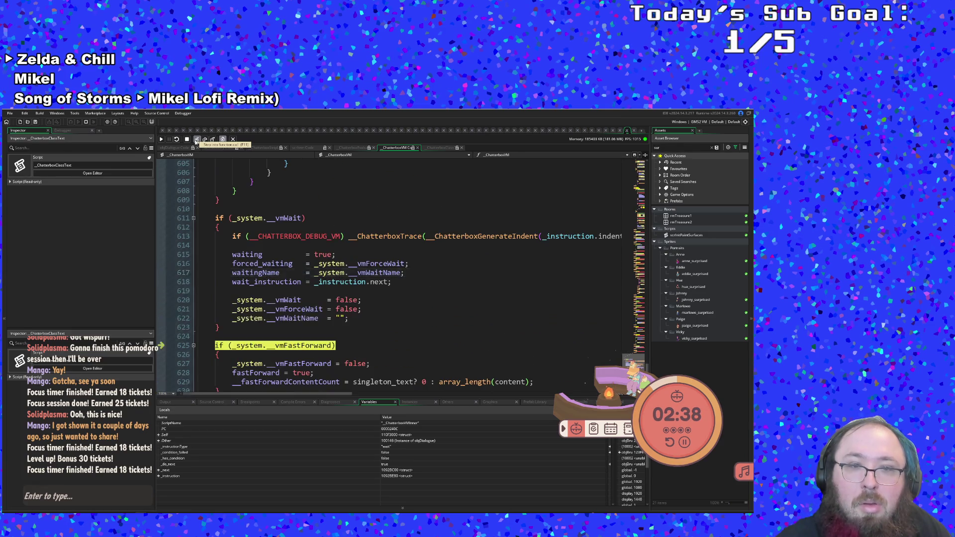
{"action": "left_click", "coordinate": [197, 141]}
{"action": "left_click", "coordinate": [196, 140]}
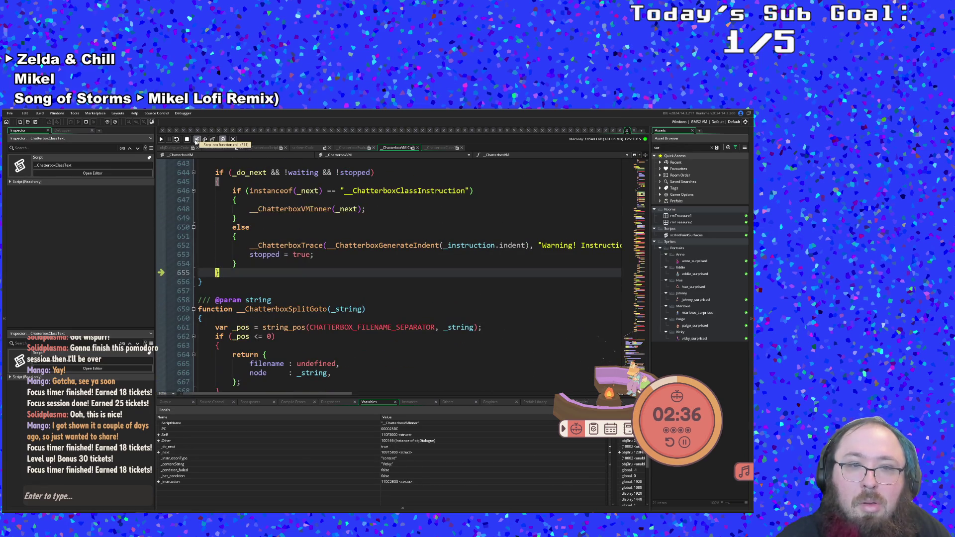
{"action": "left_click", "coordinate": [196, 140]}
Step out of the VM through the chatterbox creation code into ChatterboxGetAllContentString.
{"action": "left_click", "coordinate": [196, 140]}
{"action": "left_click", "coordinate": [197, 141]}
{"action": "left_click", "coordinate": [197, 140]}
{"action": "left_click", "coordinate": [197, 141]}
{"action": "left_click", "coordinate": [196, 141]}
{"action": "left_click", "coordinate": [197, 140]}
{"action": "left_click", "coordinate": [197, 140]}
{"action": "left_click", "coordinate": [197, 140]}
Step through getting the content count and fetching a content entry via GetContent.
{"action": "left_click", "coordinate": [196, 141]}
{"action": "left_click", "coordinate": [196, 141]}
{"action": "left_click", "coordinate": [197, 140]}
{"action": "left_click", "coordinate": [197, 140]}
{"action": "left_click", "coordinate": [196, 140]}
{"action": "left_click", "coordinate": [197, 140]}
{"action": "left_click", "coordinate": [196, 140]}
{"action": "left_click", "coordinate": [197, 140]}
{"action": "left_click", "coordinate": [197, 140]}
{"action": "left_click", "coordinate": [196, 141]}
{"action": "left_click", "coordinate": [196, 141]}
Step through the string concatenation line, retrieving the content entry at the index with its bounds check.
{"action": "left_click", "coordinate": [196, 140]}
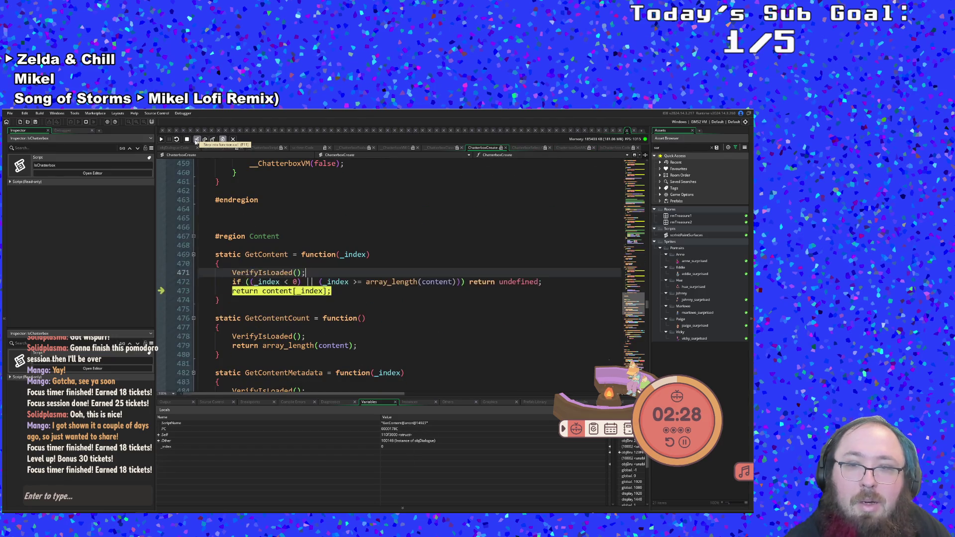
{"action": "left_click", "coordinate": [196, 140]}
{"action": "left_click", "coordinate": [196, 140]}
{"action": "left_click", "coordinate": [197, 140]}
{"action": "left_click", "coordinate": [197, 140]}
{"action": "left_click", "coordinate": [196, 140]}
{"action": "left_click", "coordinate": [196, 140]}
{"action": "left_click", "coordinate": [196, 140]}
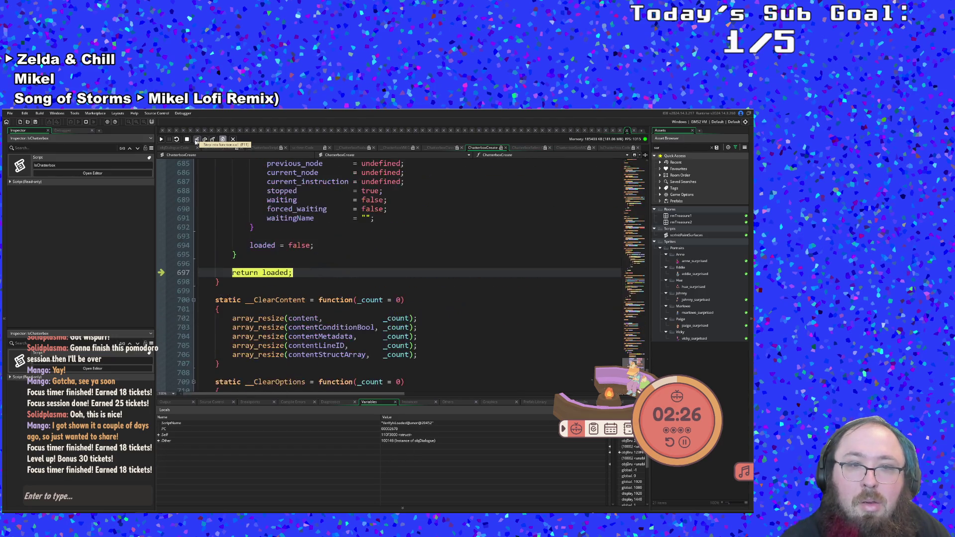
{"action": "left_click", "coordinate": [197, 140]}
{"action": "left_click", "coordinate": [196, 141]}
{"action": "left_click", "coordinate": [197, 140]}
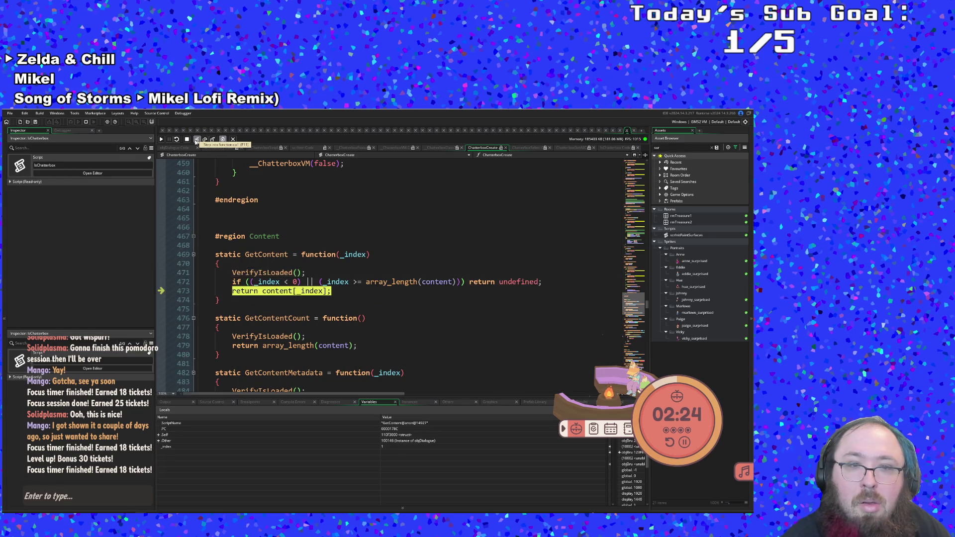
{"action": "left_click", "coordinate": [196, 141]}
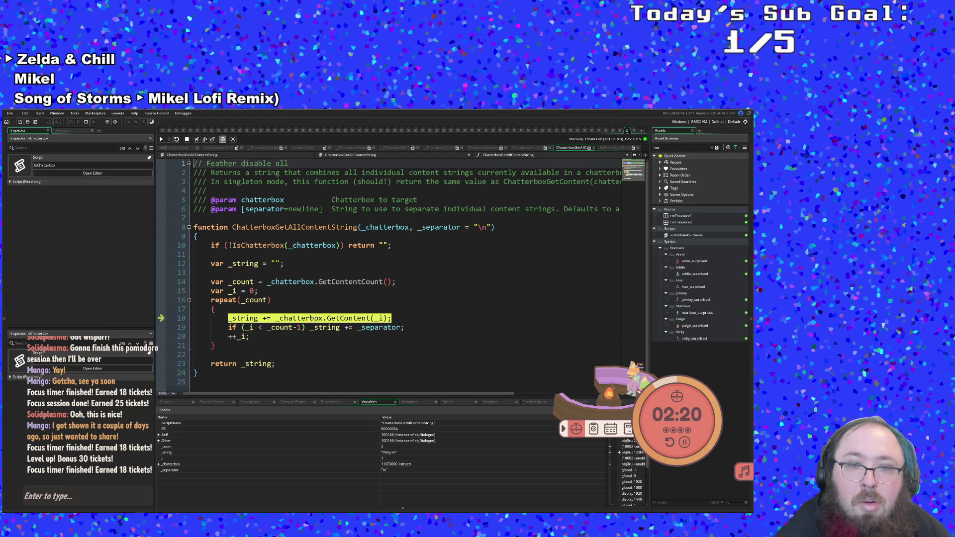
Finish the content-string loop and return to objDialogue's Step event at line 196.
{"action": "mouse_move", "coordinate": [312, 319]}
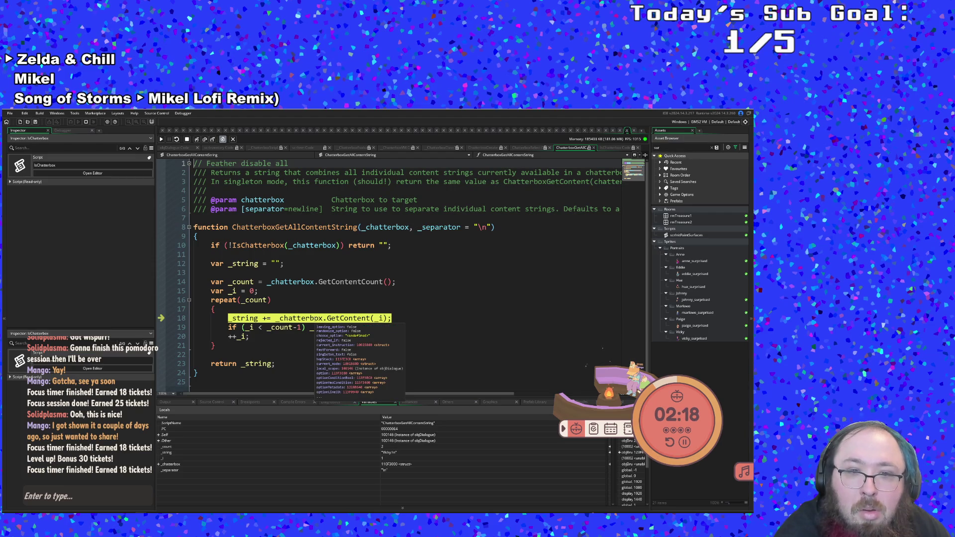
{"action": "left_click", "coordinate": [196, 140]}
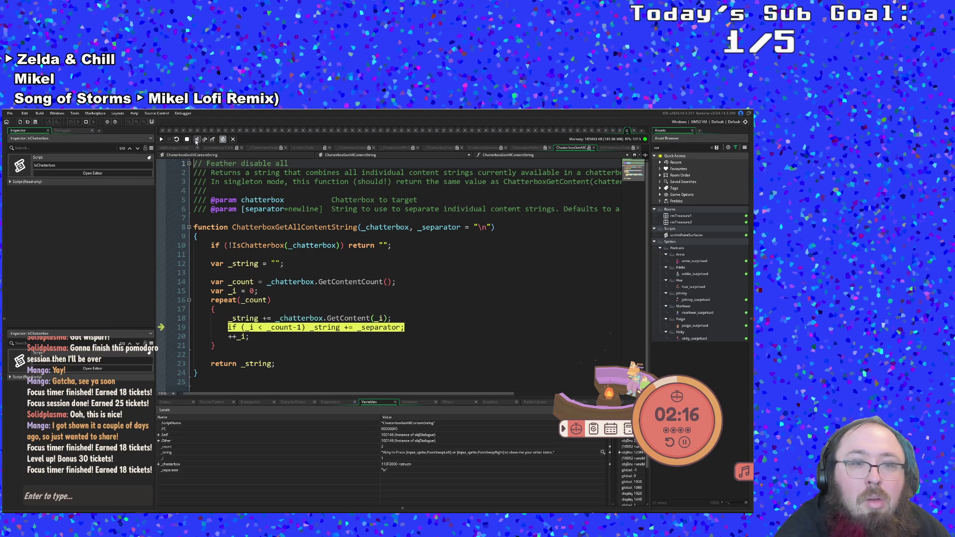
{"action": "left_click", "coordinate": [197, 140]}
{"action": "left_click", "coordinate": [196, 140]}
{"action": "left_click", "coordinate": [196, 140]}
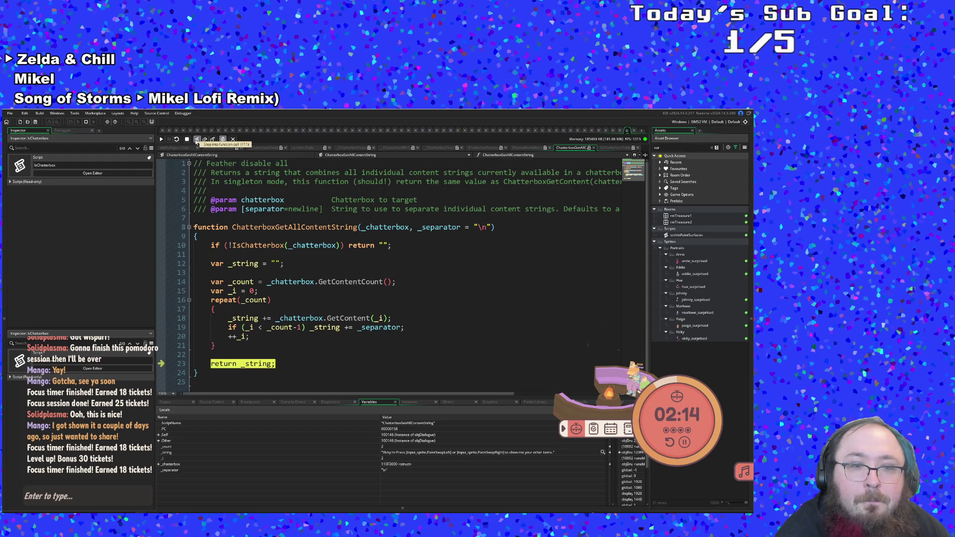
{"action": "left_click", "coordinate": [197, 140]}
Expand the dialogue object's Self variables and scroll through them.
{"action": "mouse_move", "coordinate": [338, 336]}
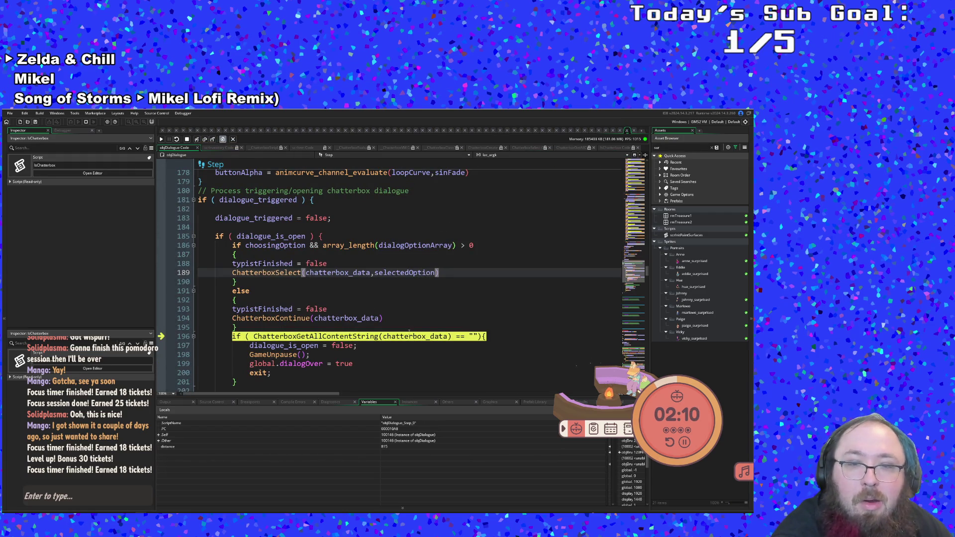
{"action": "mouse_move", "coordinate": [410, 339]}
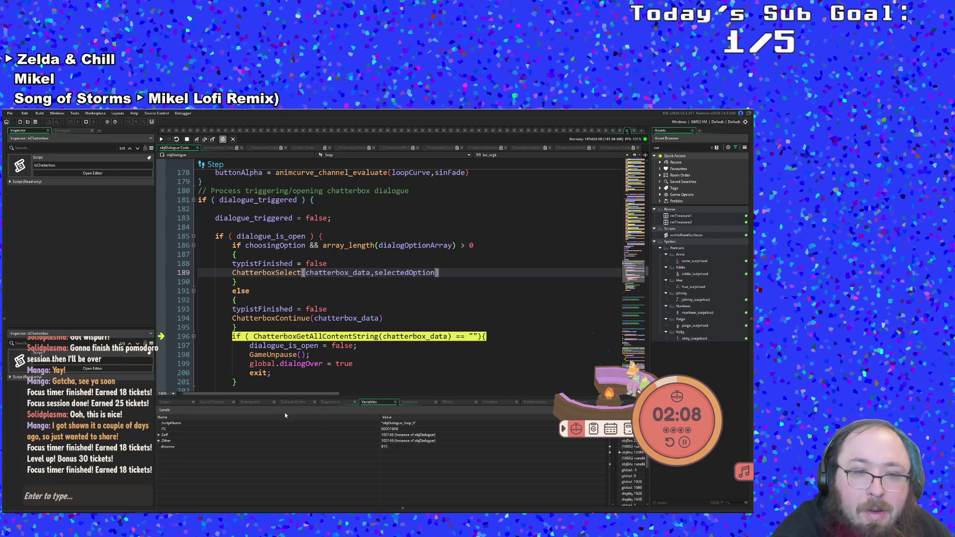
{"action": "left_click", "coordinate": [159, 435]}
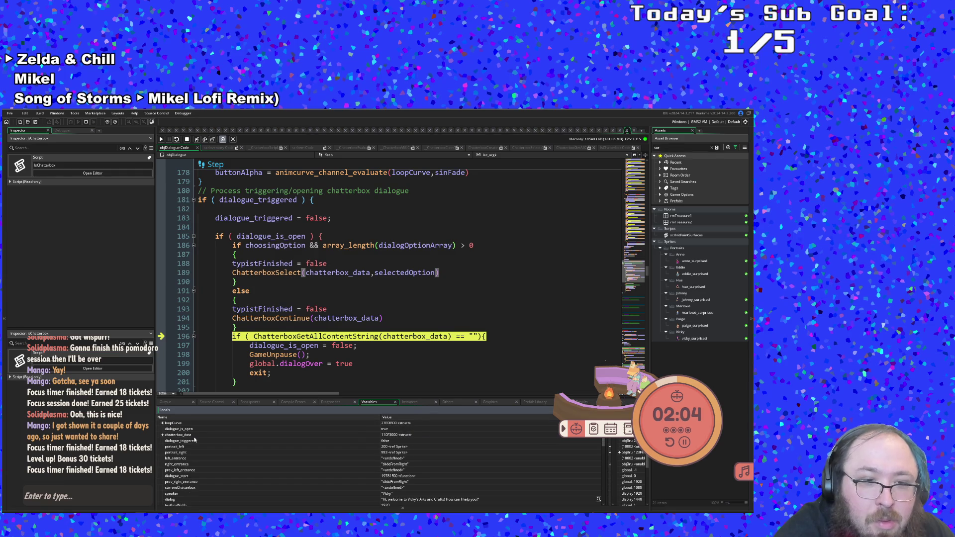
{"action": "scroll", "coordinate": [195, 436], "scroll_direction": "up", "scroll_amount": 1}
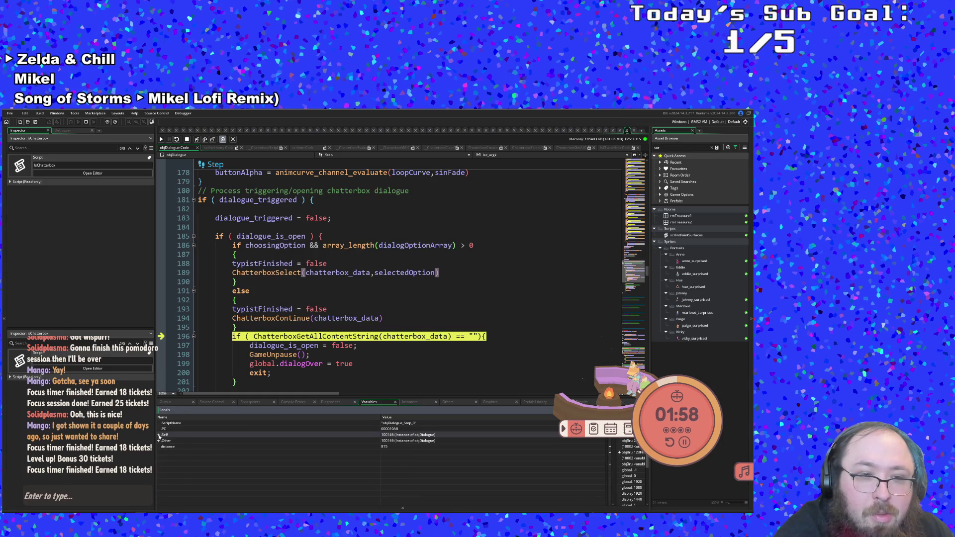
{"action": "scroll", "coordinate": [200, 470], "scroll_direction": "down", "scroll_amount": 5}
{"action": "scroll", "coordinate": [200, 469], "scroll_direction": "down", "scroll_amount": 6}
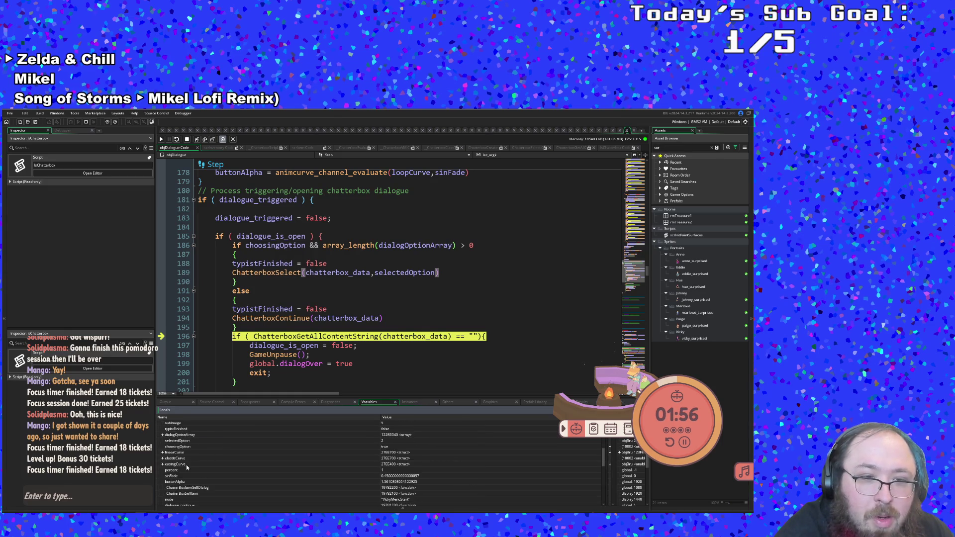
{"action": "scroll", "coordinate": [173, 462], "scroll_direction": "down", "scroll_amount": 3}
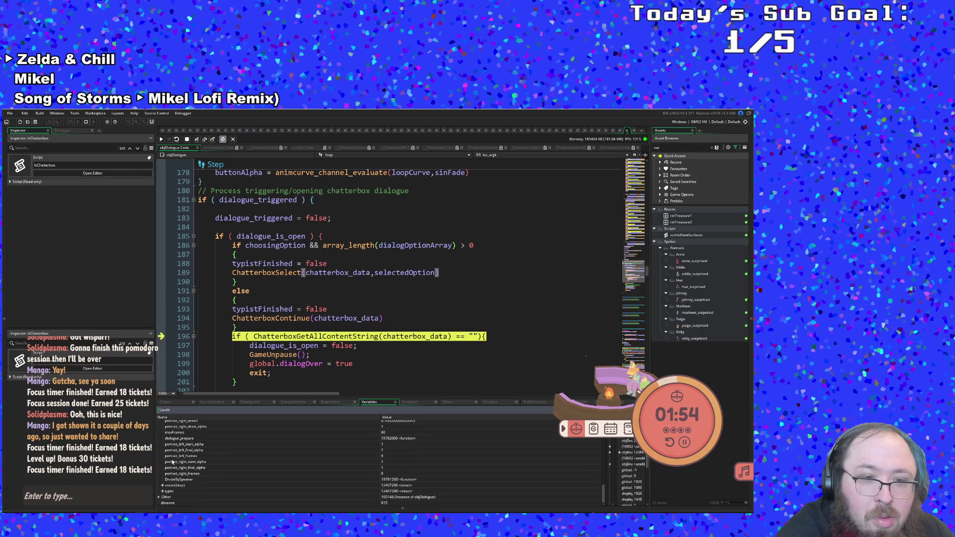
Expand the Other instance's variables, collapse them, expand them again and scroll through.
{"action": "left_click", "coordinate": [159, 497]}
{"action": "scroll", "coordinate": [163, 487], "scroll_direction": "down", "scroll_amount": 3}
{"action": "scroll", "coordinate": [165, 480], "scroll_direction": "up", "scroll_amount": 1}
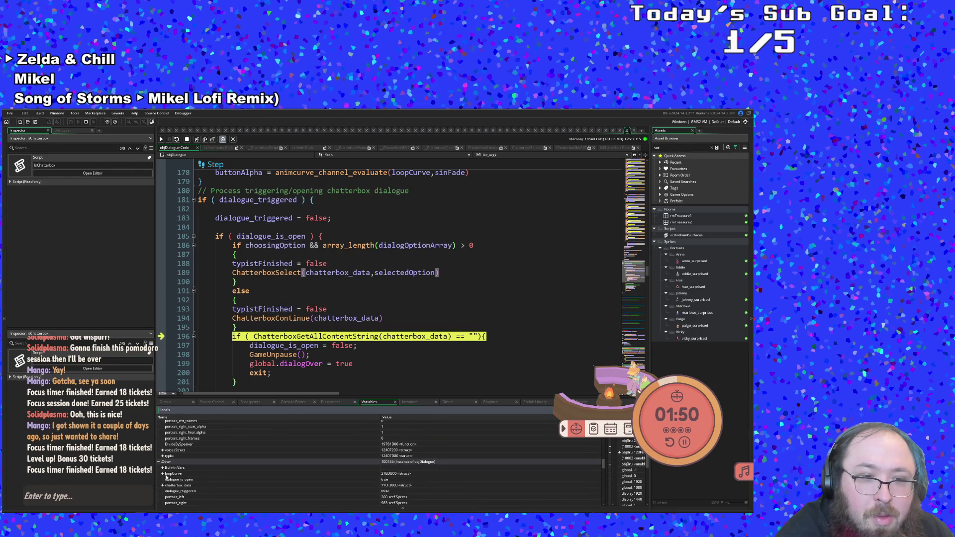
{"action": "left_click", "coordinate": [160, 463]}
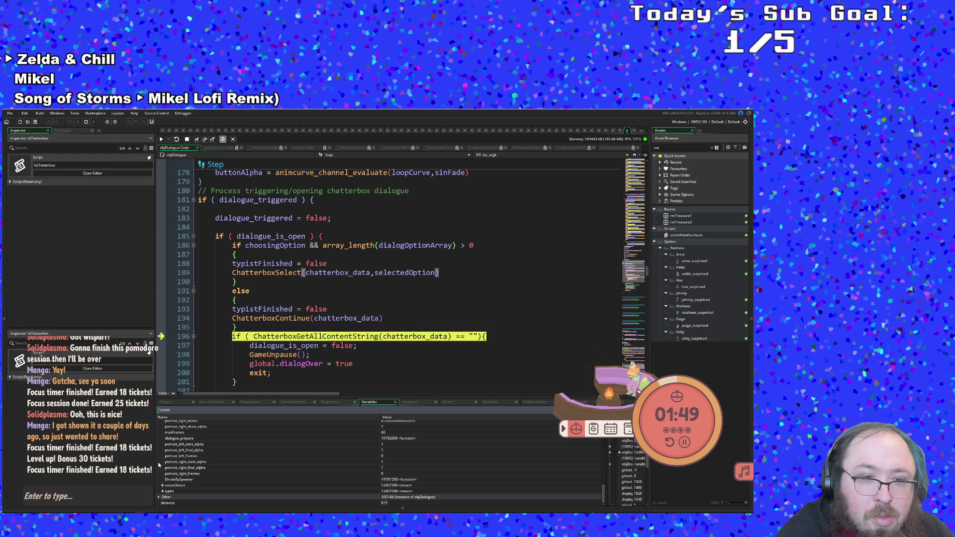
{"action": "left_click", "coordinate": [159, 497]}
{"action": "scroll", "coordinate": [165, 482], "scroll_direction": "up", "scroll_amount": 5}
{"action": "scroll", "coordinate": [173, 480], "scroll_direction": "up", "scroll_amount": 5}
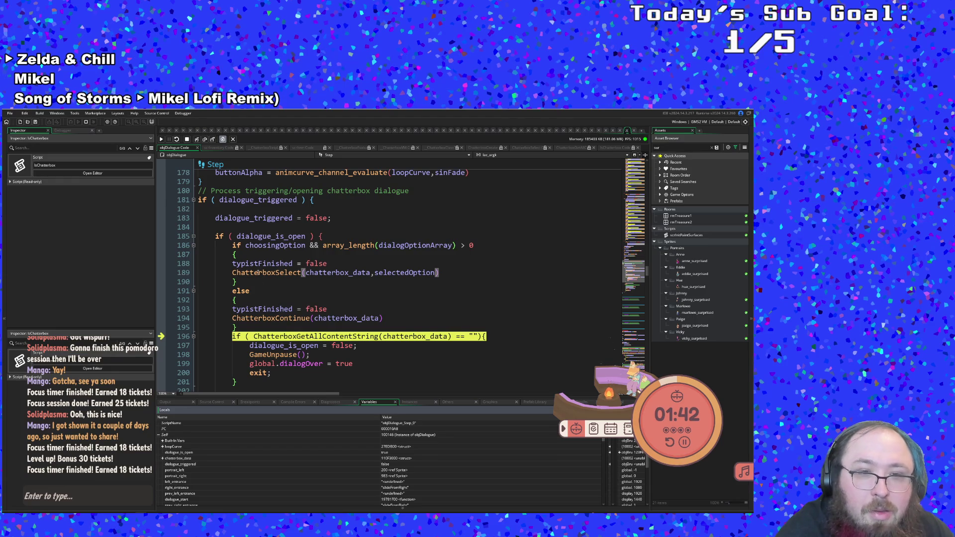
Step to the dialogue_prepare() call on line 203 and step into it.
{"action": "left_click", "coordinate": [197, 139]}
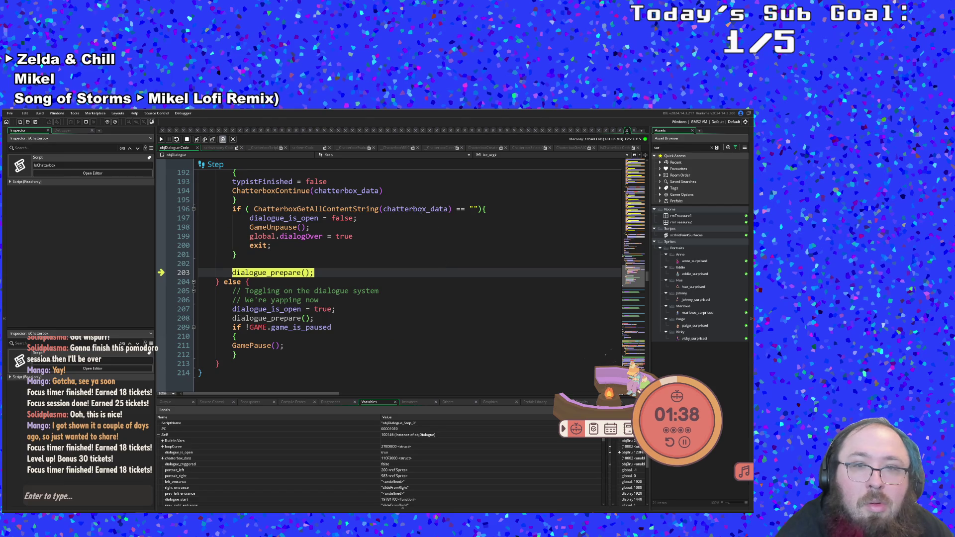
{"action": "mouse_move", "coordinate": [421, 210]}
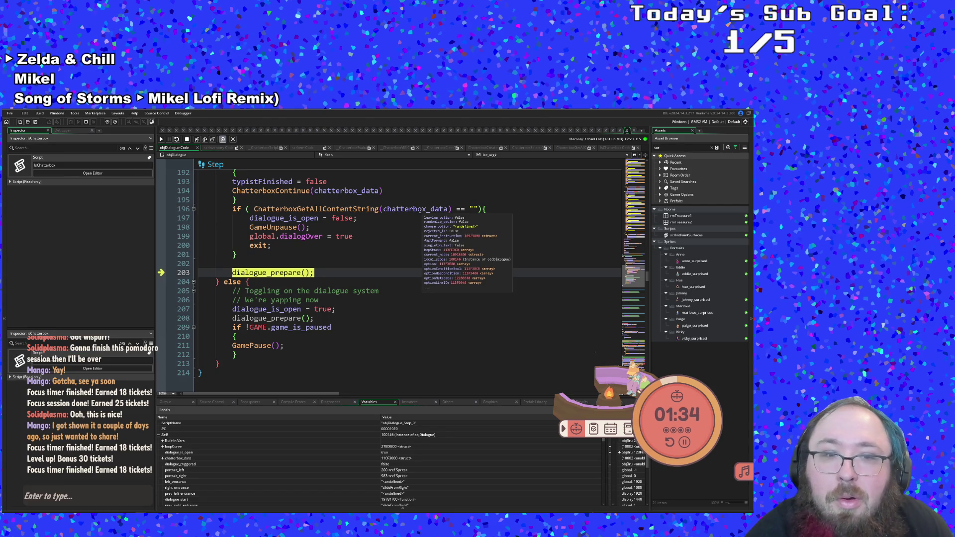
{"action": "left_click", "coordinate": [197, 140]}
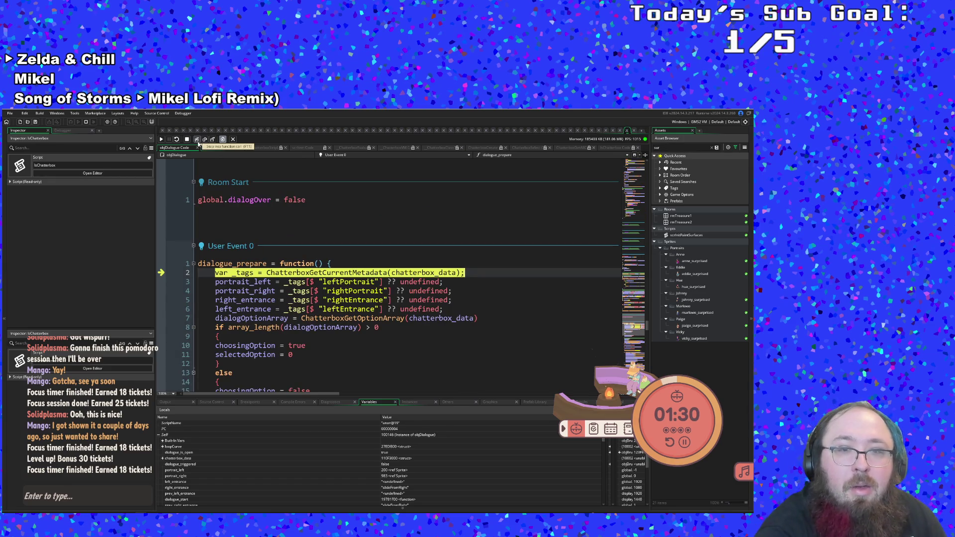
Trace ChatterboxGetCurrentMetadata through IsChatterbox, GetCurrentNodeMetadata and VerifyIsLoaded back to dialogue_prepare.
{"action": "left_click", "coordinate": [198, 141]}
{"action": "left_click", "coordinate": [198, 142]}
{"action": "left_click", "coordinate": [198, 141]}
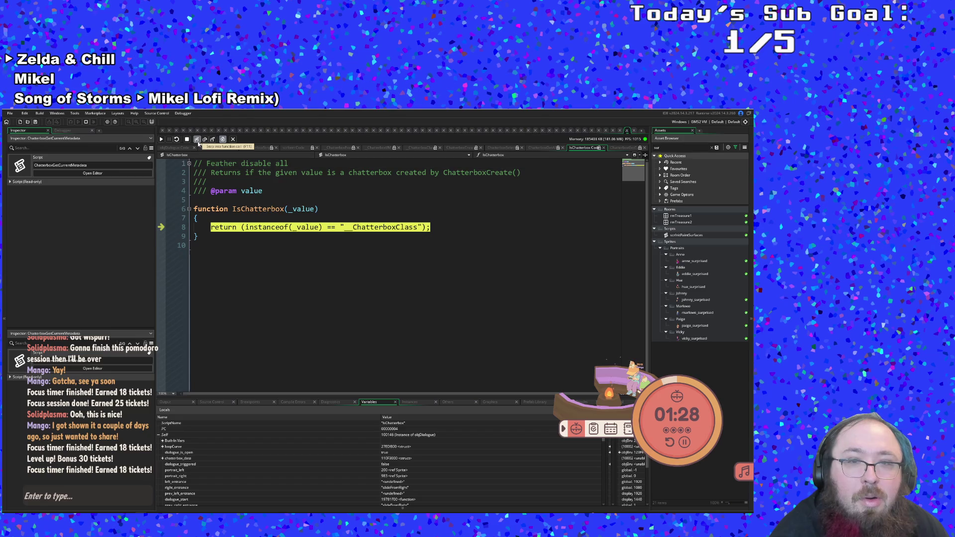
{"action": "left_click", "coordinate": [198, 141]}
{"action": "left_click", "coordinate": [198, 141]}
{"action": "left_click", "coordinate": [198, 141]}
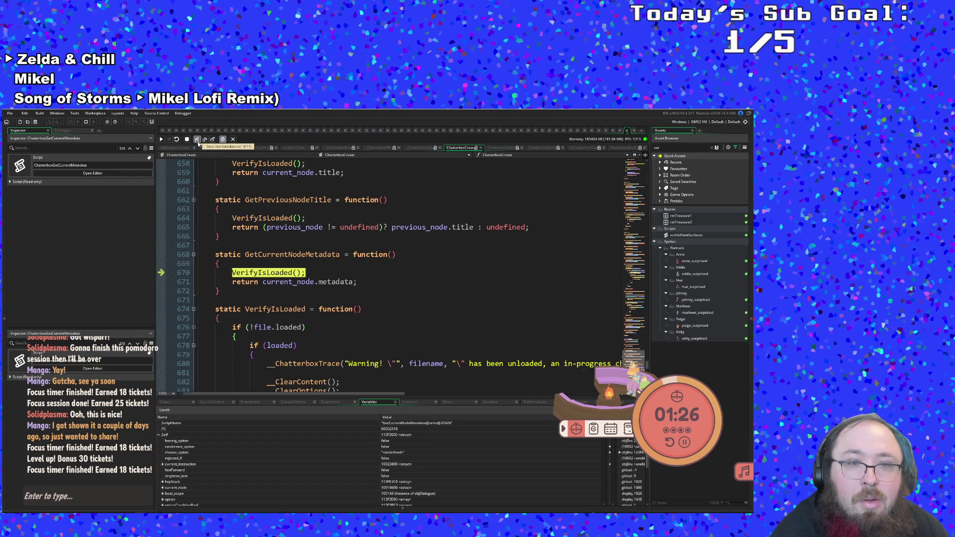
{"action": "left_click", "coordinate": [198, 141]}
{"action": "left_click", "coordinate": [198, 141]}
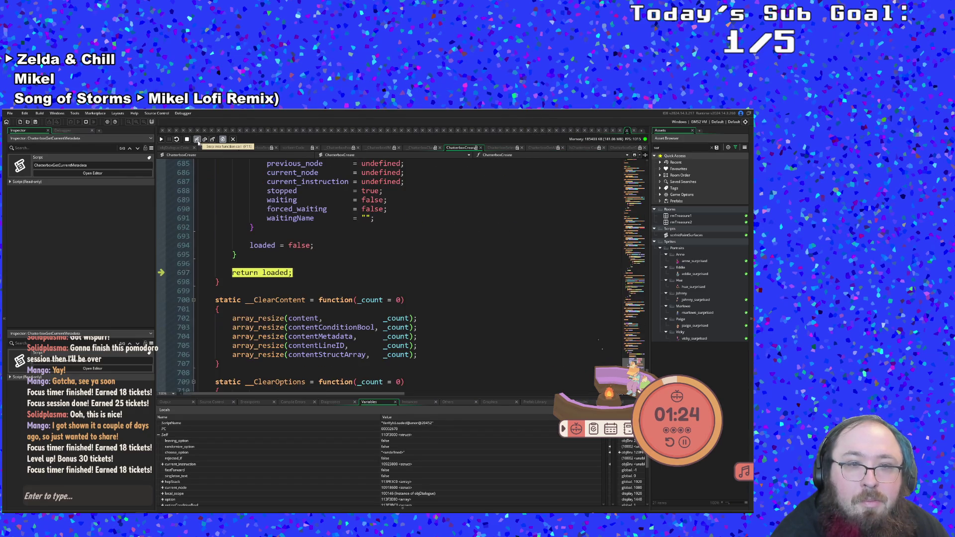
{"action": "left_click", "coordinate": [198, 142]}
{"action": "left_click", "coordinate": [198, 141]}
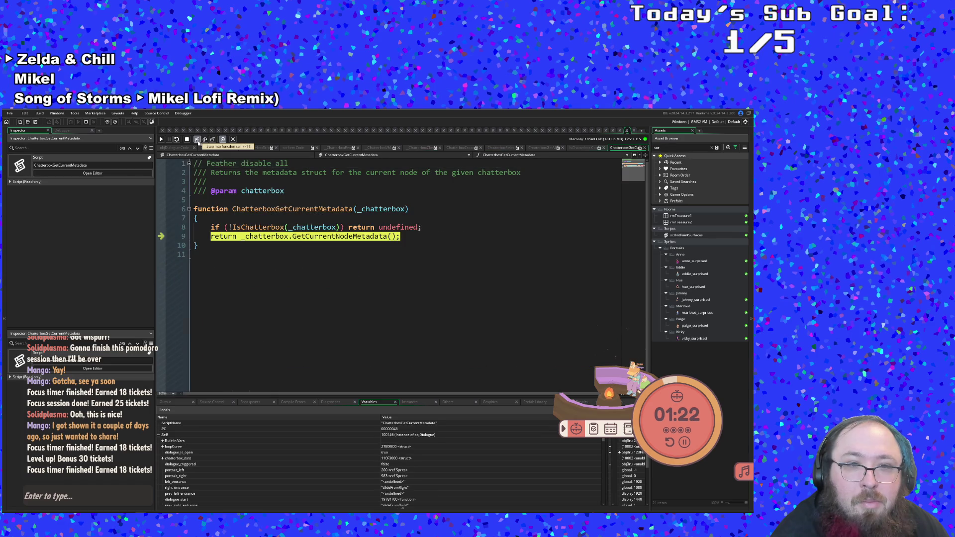
{"action": "left_click", "coordinate": [198, 141]}
{"action": "left_click", "coordinate": [198, 141]}
Step through the portrait and entrance tag assignments to the dialogOptionArray line.
{"action": "left_click", "coordinate": [198, 141]}
{"action": "left_click", "coordinate": [198, 141]}
{"action": "left_click", "coordinate": [198, 142]}
{"action": "left_click", "coordinate": [198, 141]}
{"action": "left_click", "coordinate": [198, 142]}
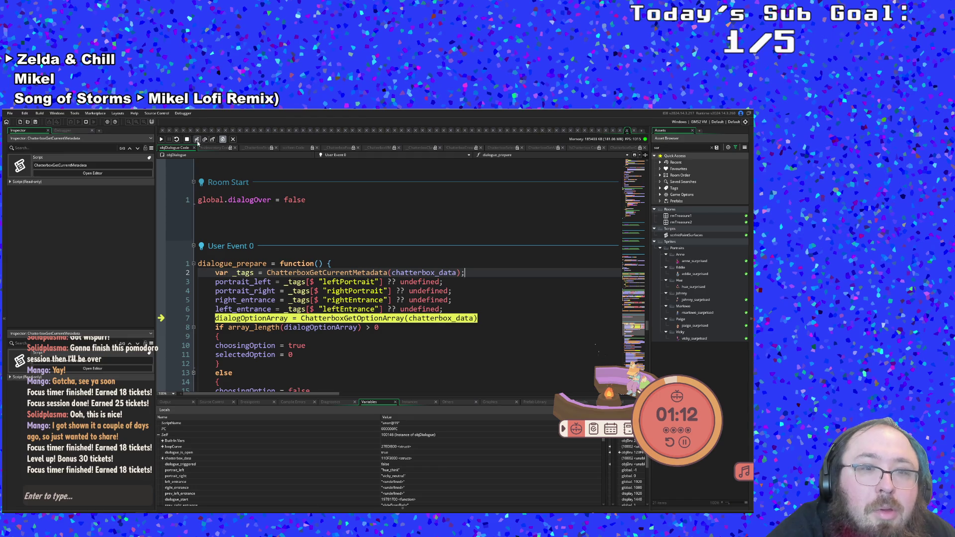
Trace ChatterboxGetOptionArray through GetOptionArray and VerifyIsLoaded back to dialogue_prepare line 7.
{"action": "left_click", "coordinate": [198, 141]}
{"action": "left_click", "coordinate": [197, 141]}
{"action": "left_click", "coordinate": [197, 141]}
{"action": "left_click", "coordinate": [196, 141]}
{"action": "left_click", "coordinate": [196, 141]}
{"action": "left_click", "coordinate": [197, 141]}
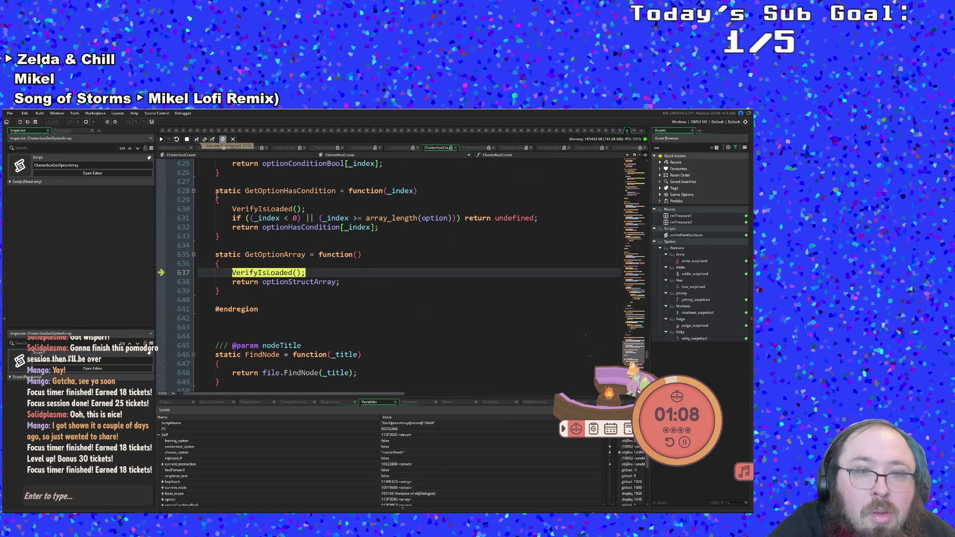
{"action": "left_click", "coordinate": [198, 141]}
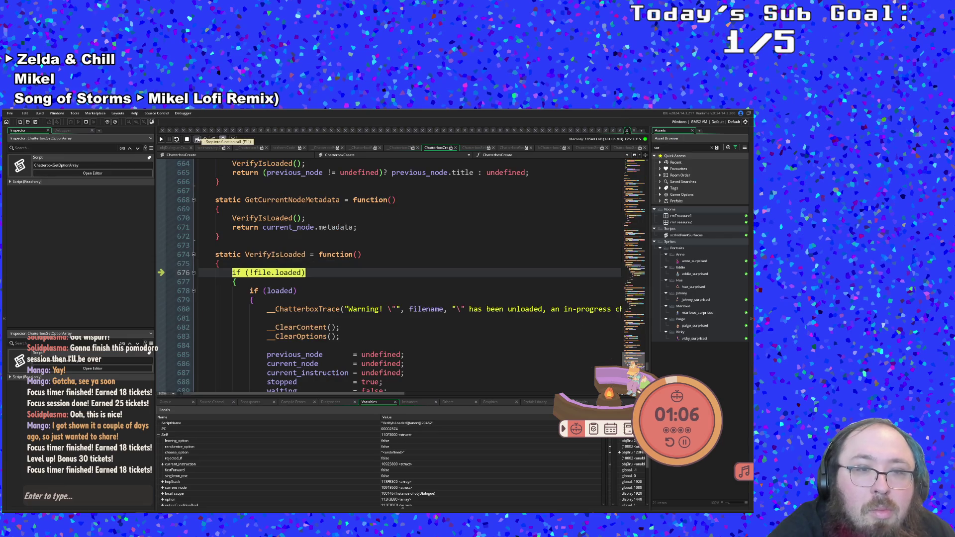
{"action": "left_click", "coordinate": [198, 141]}
{"action": "left_click", "coordinate": [198, 141]}
{"action": "left_click", "coordinate": [197, 140]}
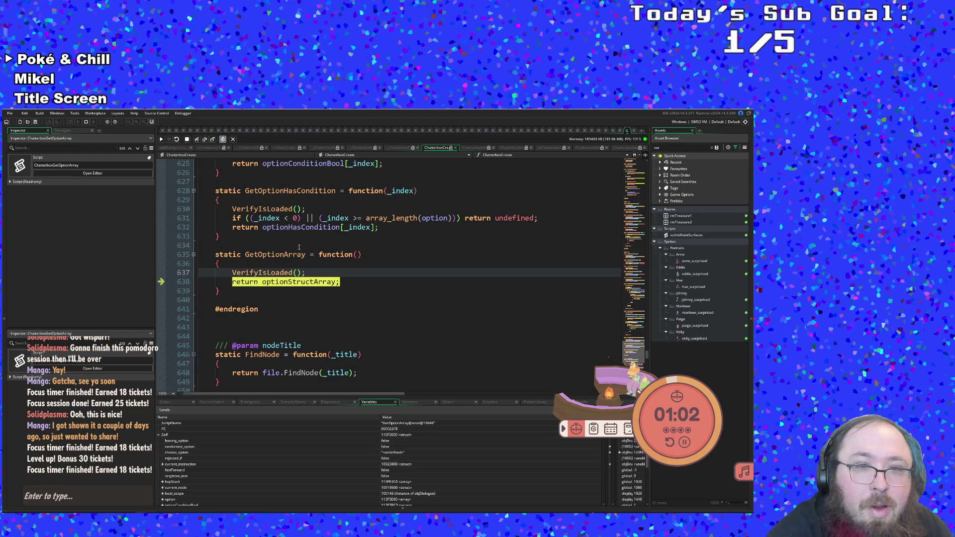
{"action": "left_click", "coordinate": [197, 141]}
{"action": "left_click", "coordinate": [197, 140]}
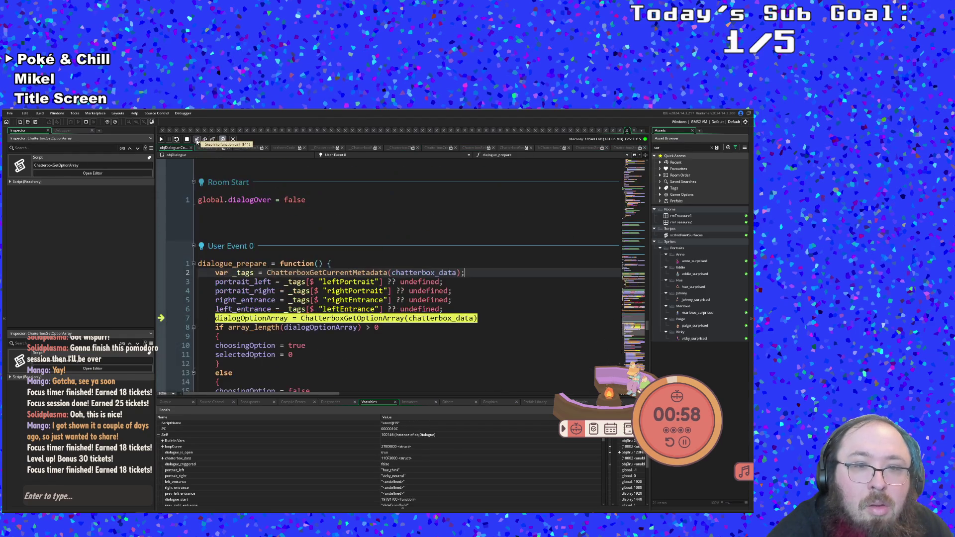
Step through the no-options branch, selectedOption, maxFrames and percent assignments to the node lookup.
{"action": "left_click", "coordinate": [197, 141]}
{"action": "left_click", "coordinate": [197, 141]}
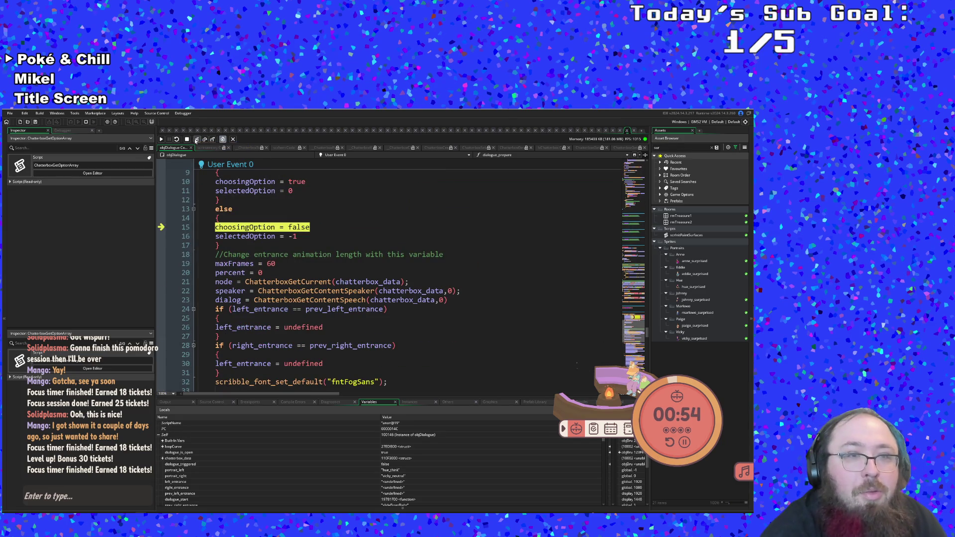
{"action": "left_click", "coordinate": [197, 141]}
{"action": "left_click", "coordinate": [197, 141]}
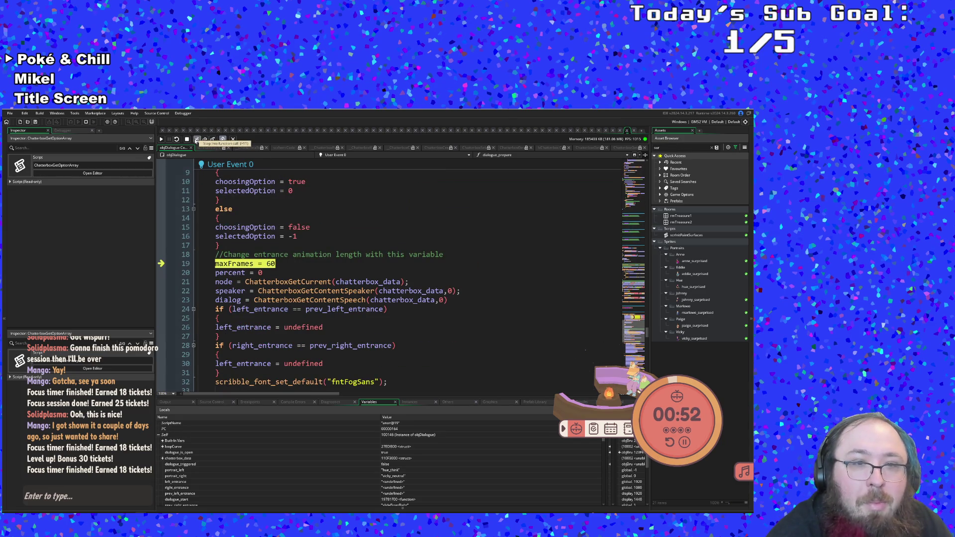
{"action": "left_click", "coordinate": [197, 141]}
{"action": "left_click", "coordinate": [197, 141]}
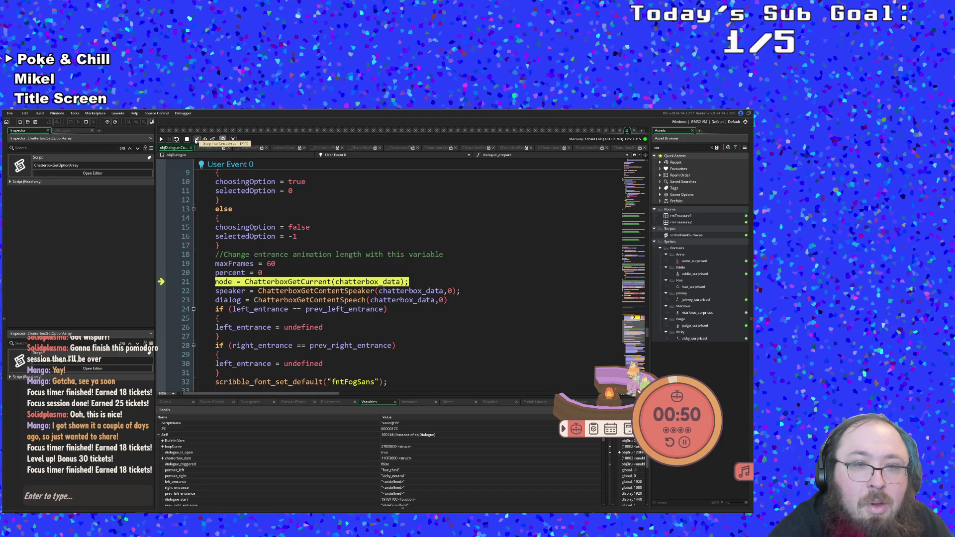
Trace ChatterboxGetCurrent through GetCurrentNodeTitle and VerifyIsLoaded back to dialogue_prepare line 21.
{"action": "left_click", "coordinate": [197, 140]}
{"action": "left_click", "coordinate": [197, 140]}
{"action": "left_click", "coordinate": [197, 141]}
{"action": "left_click", "coordinate": [197, 140]}
{"action": "left_click", "coordinate": [197, 141]}
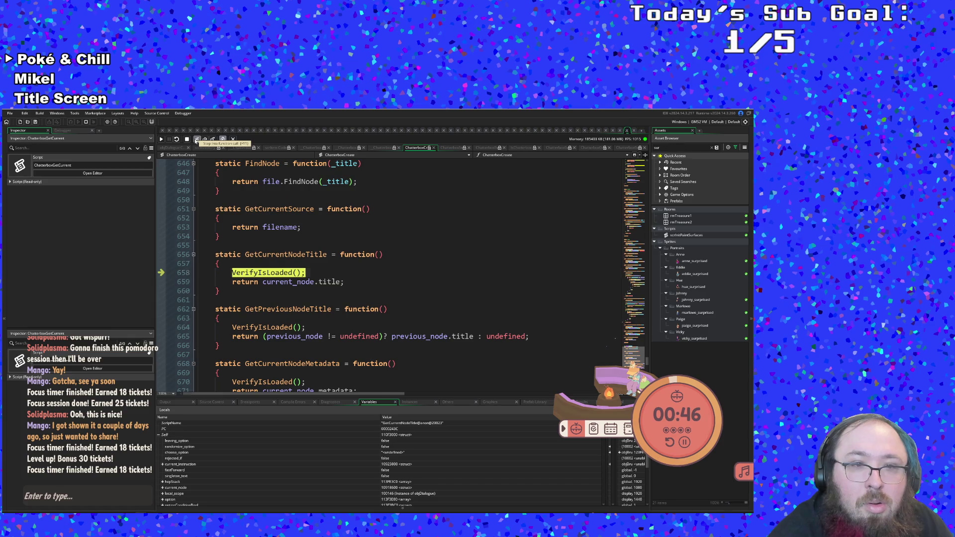
{"action": "left_click", "coordinate": [197, 141]}
{"action": "left_click", "coordinate": [197, 140]}
{"action": "left_click", "coordinate": [197, 141]}
{"action": "left_click", "coordinate": [197, 141]}
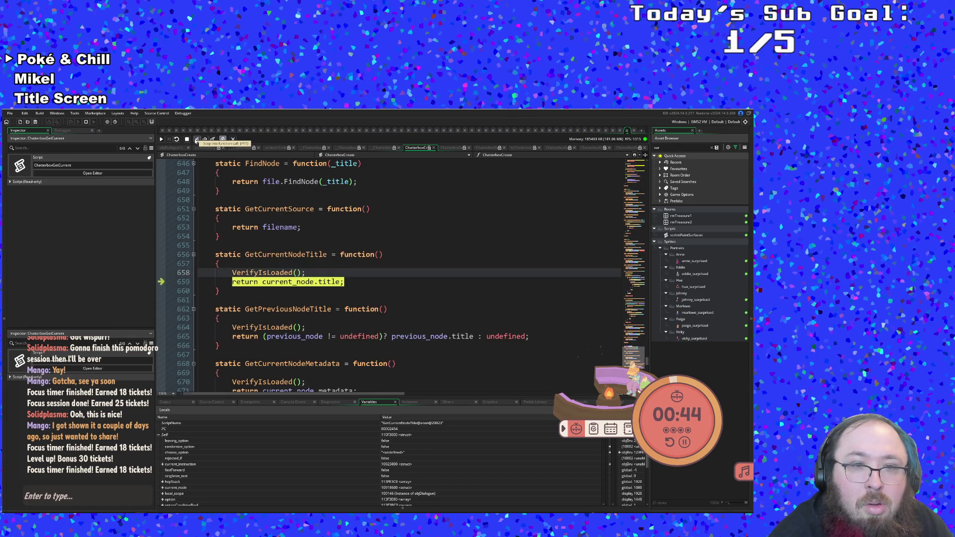
{"action": "left_click", "coordinate": [196, 141]}
{"action": "left_click", "coordinate": [197, 141]}
Follow the speaker lookup into ChatterboxGetContentSpeaker and ChatterboxGetContent's line 10 return.
{"action": "left_click", "coordinate": [197, 141]}
{"action": "left_click", "coordinate": [196, 141]}
{"action": "left_click", "coordinate": [197, 141]}
{"action": "left_click", "coordinate": [197, 141]}
{"action": "left_click", "coordinate": [197, 140]}
{"action": "left_click", "coordinate": [197, 141]}
{"action": "left_click", "coordinate": [197, 141]}
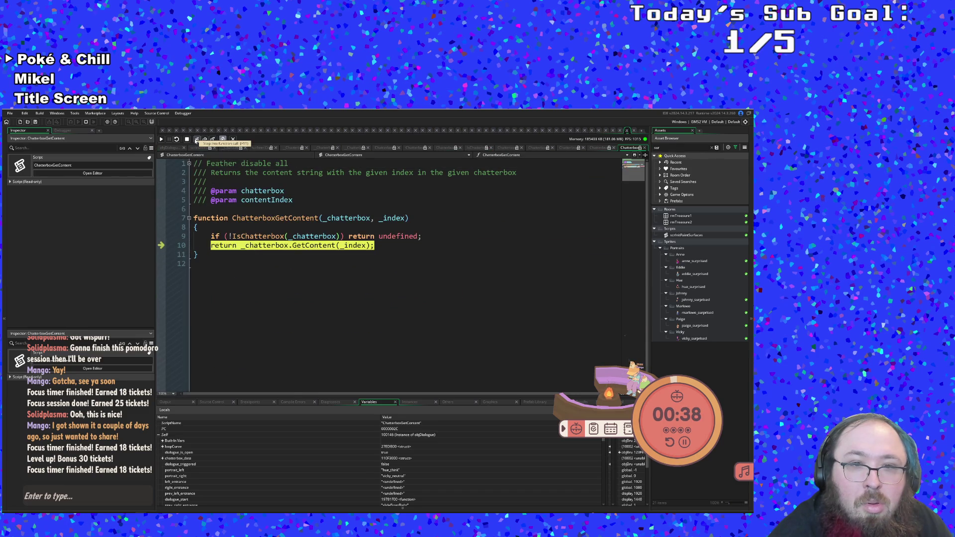
Step through GetContent's load check to the content return.
{"action": "left_click", "coordinate": [197, 141]}
{"action": "left_click", "coordinate": [197, 141]}
{"action": "left_click", "coordinate": [197, 141]}
{"action": "left_click", "coordinate": [197, 140]}
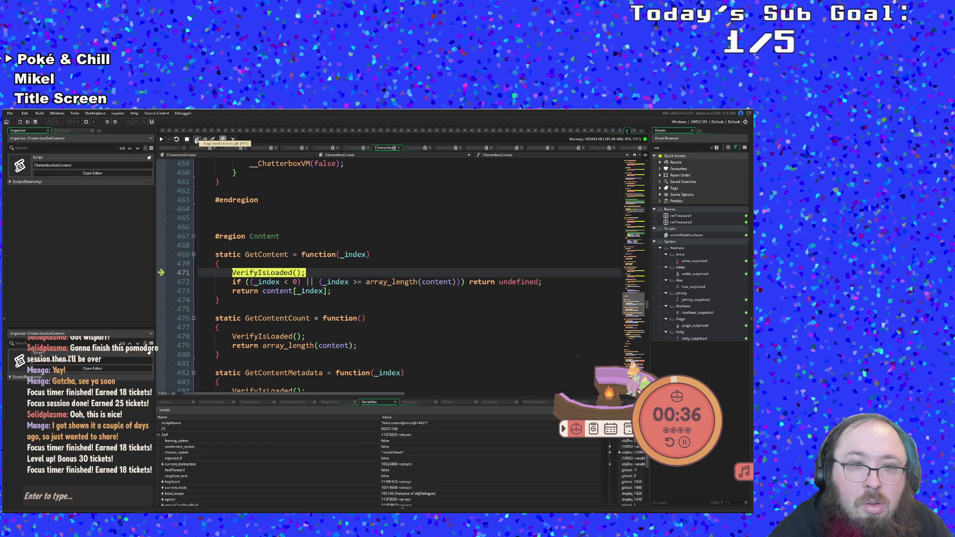
{"action": "left_click", "coordinate": [197, 141]}
{"action": "left_click", "coordinate": [197, 140]}
{"action": "left_click", "coordinate": [197, 141]}
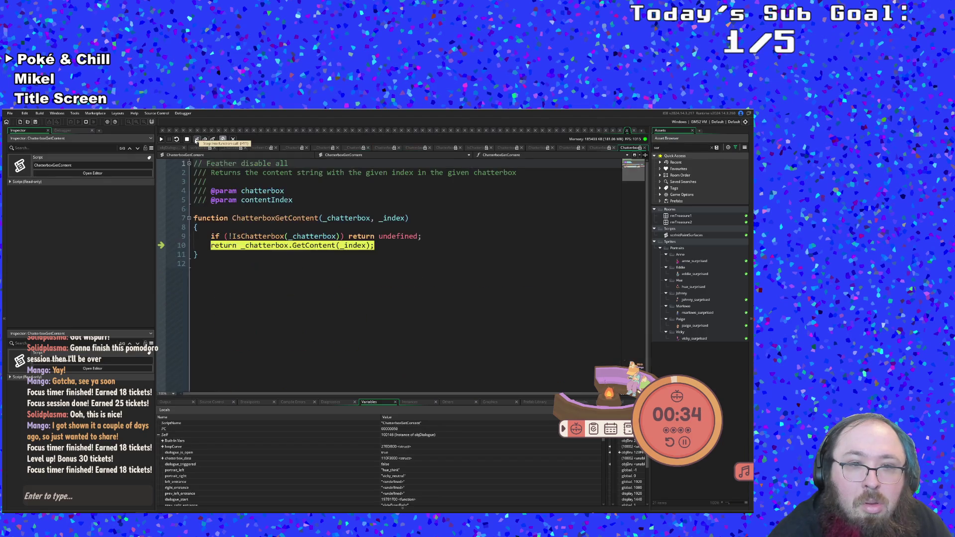
Enter __ChatterboxContentExtractSpeaker and step through its speaker delimiter checks.
{"action": "left_click", "coordinate": [197, 140]}
{"action": "left_click", "coordinate": [197, 141]}
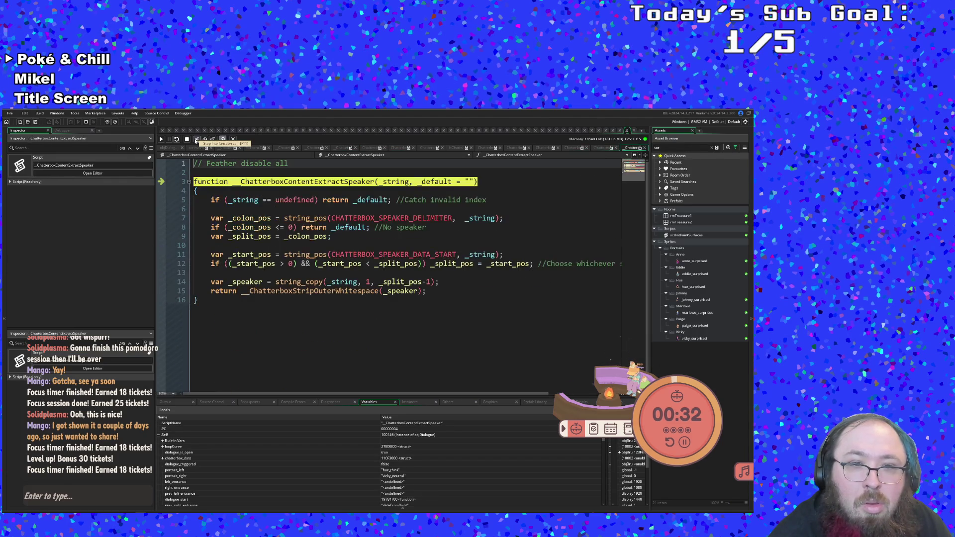
{"action": "left_click", "coordinate": [197, 141]}
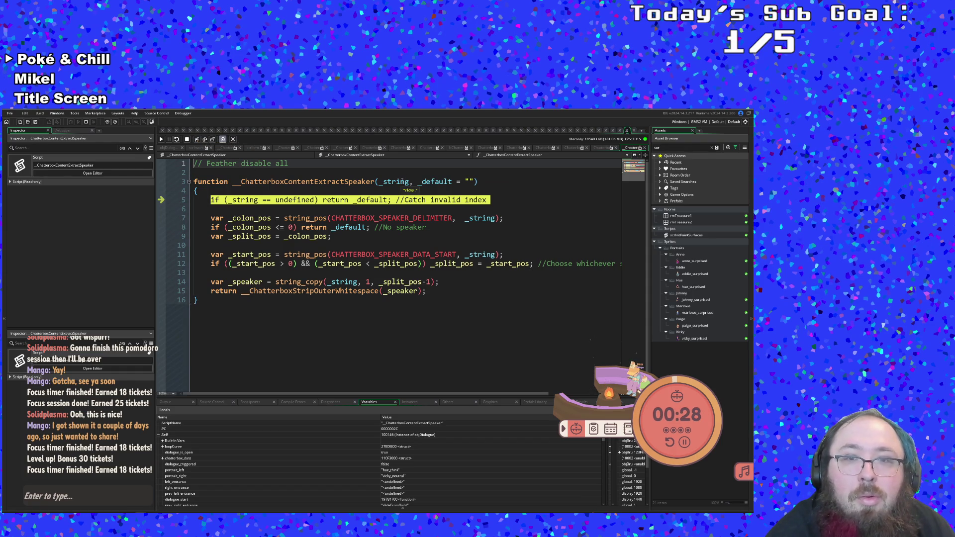
{"action": "left_click", "coordinate": [197, 140]}
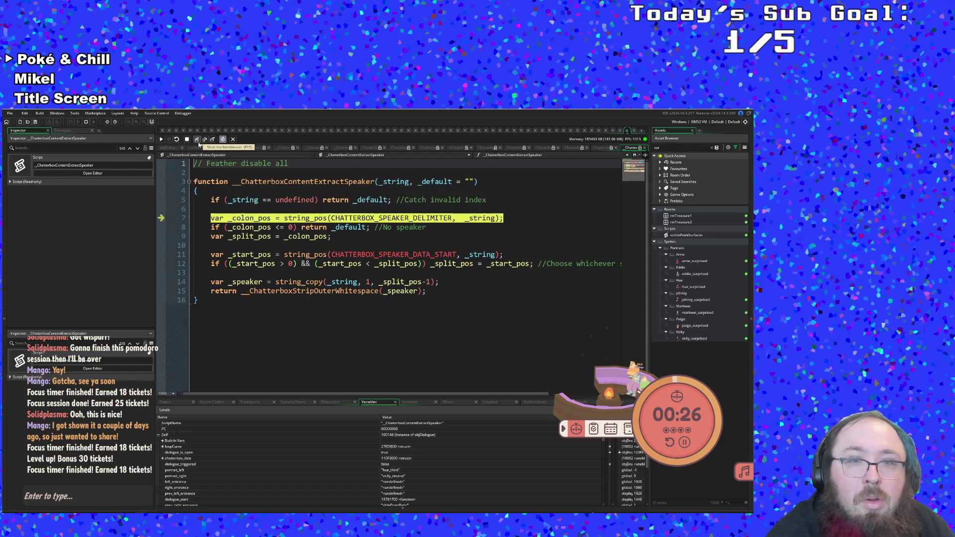
{"action": "left_click", "coordinate": [197, 140]}
{"action": "left_click", "coordinate": [197, 140]}
{"action": "left_click", "coordinate": [197, 139]}
Step through the trailing and leading whitespace stripping helpers.
{"action": "left_click", "coordinate": [197, 140]}
{"action": "left_click", "coordinate": [197, 139]}
{"action": "left_click", "coordinate": [197, 140]}
{"action": "left_click", "coordinate": [197, 140]}
{"action": "left_click", "coordinate": [197, 140]}
{"action": "left_click", "coordinate": [197, 140]}
{"action": "left_click", "coordinate": [197, 140]}
{"action": "left_click", "coordinate": [197, 140]}
{"action": "left_click", "coordinate": [197, 140]}
{"action": "left_click", "coordinate": [197, 140]}
{"action": "left_click", "coordinate": [197, 140]}
{"action": "left_click", "coordinate": [197, 140]}
Return to objDialogue's User Event 0 at the line 23 speech call.
{"action": "left_click", "coordinate": [197, 140]}
{"action": "left_click", "coordinate": [197, 139]}
{"action": "left_click", "coordinate": [197, 140]}
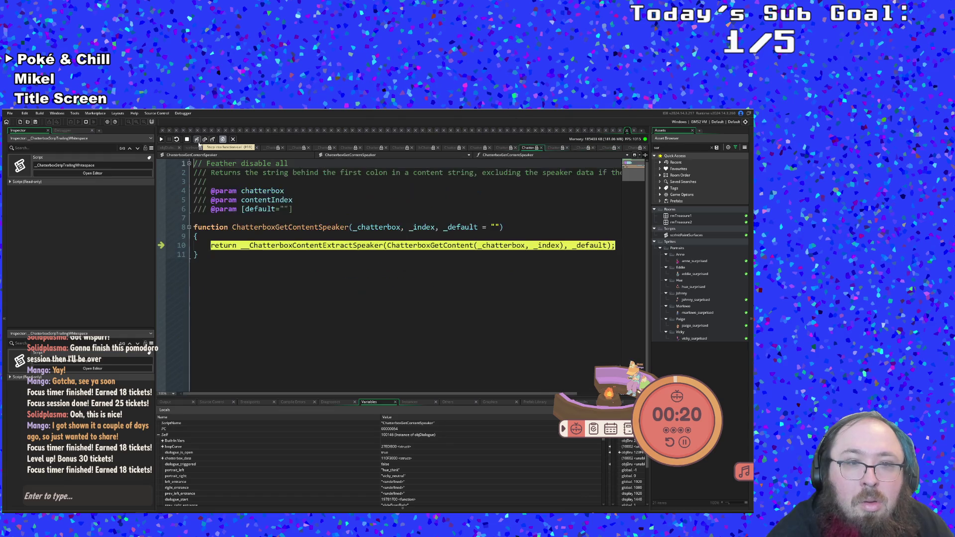
{"action": "left_click", "coordinate": [197, 139]}
{"action": "left_click", "coordinate": [197, 140]}
{"action": "left_click", "coordinate": [197, 141]}
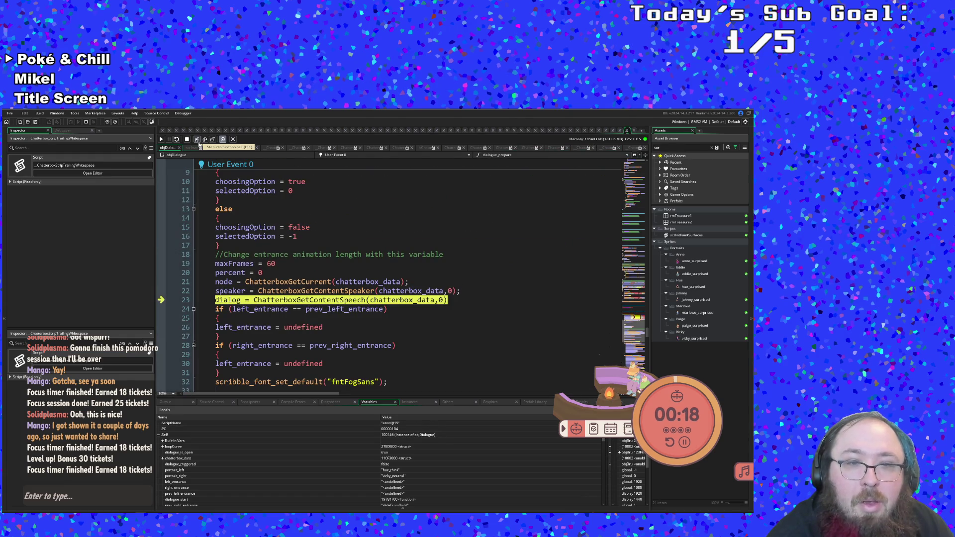
Step into ChatterboxGetContentSpeech and ChatterboxGetContent past the chatterbox validity check.
{"action": "mouse_move", "coordinate": [233, 300]}
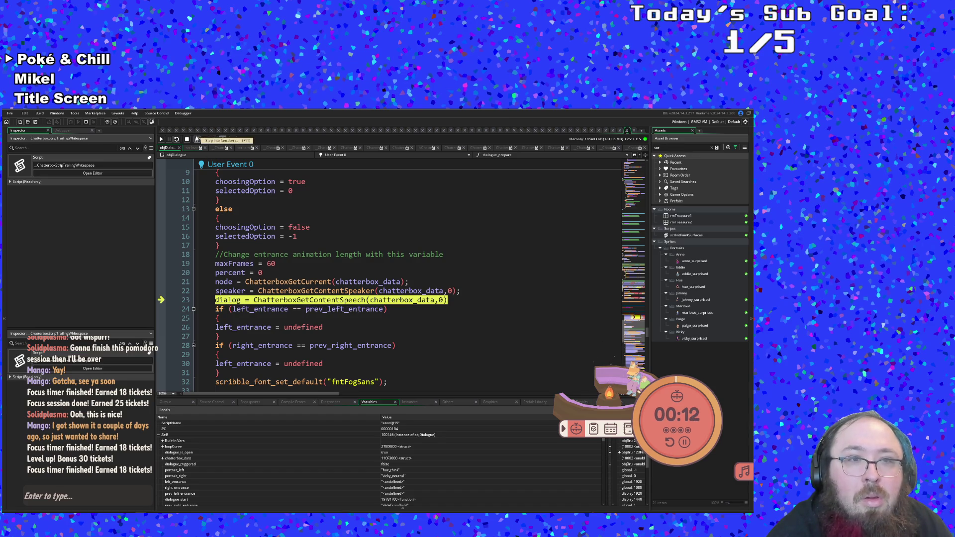
{"action": "left_click", "coordinate": [196, 139]}
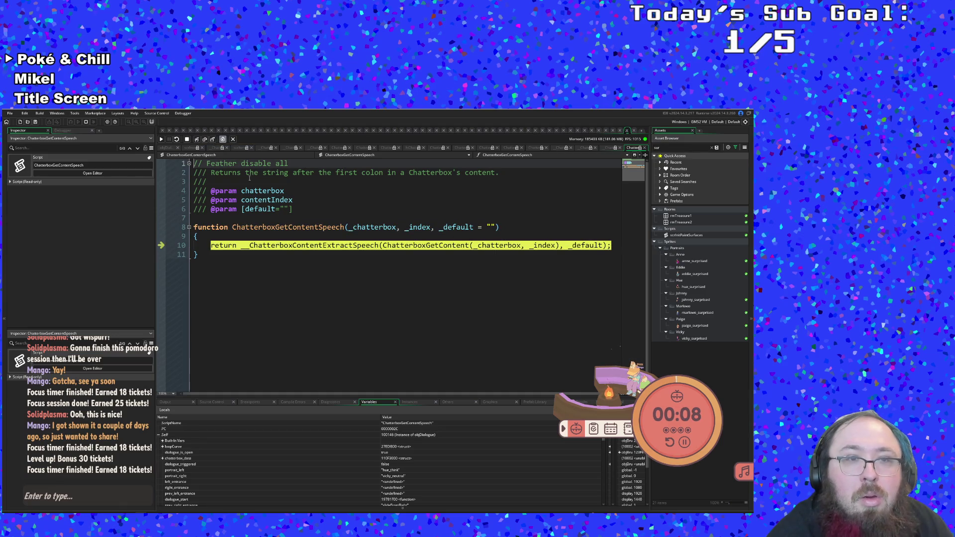
{"action": "left_click", "coordinate": [197, 139]}
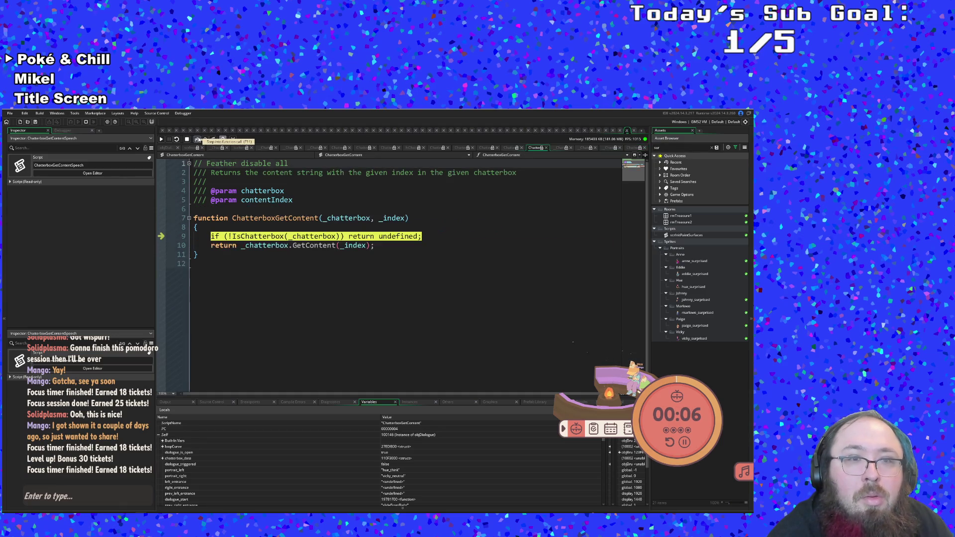
{"action": "left_click", "coordinate": [197, 140]}
{"action": "left_click", "coordinate": [197, 139]}
{"action": "left_click", "coordinate": [197, 139]}
Step through the content loaded check and content array return back to the speech getter.
{"action": "left_click", "coordinate": [198, 140]}
{"action": "left_click", "coordinate": [198, 139]}
{"action": "left_click", "coordinate": [198, 139]}
{"action": "left_click", "coordinate": [198, 139]}
{"action": "left_click", "coordinate": [198, 140]}
{"action": "left_click", "coordinate": [197, 140]}
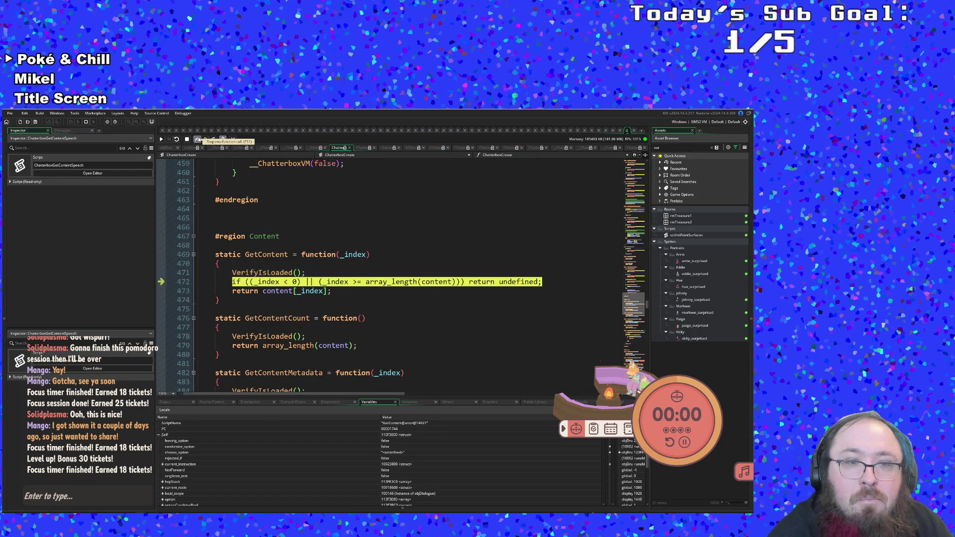
{"action": "left_click", "coordinate": [197, 139]}
{"action": "left_click", "coordinate": [198, 139]}
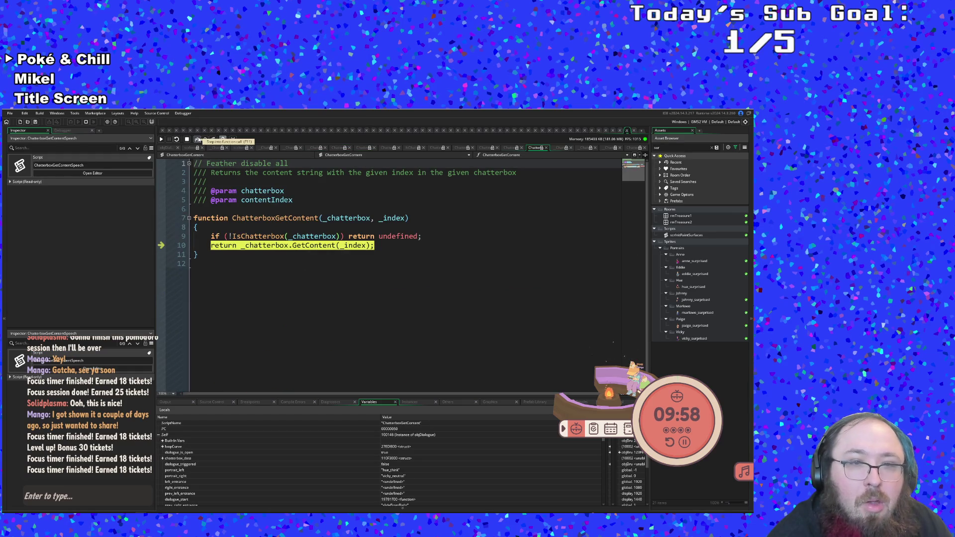
{"action": "left_click", "coordinate": [197, 140]}
Trace __ChatterboxContentExtractSpeech's colon checks to its line 25 return, highlighting _string, then bring up Yarn.
{"action": "left_click", "coordinate": [198, 139]}
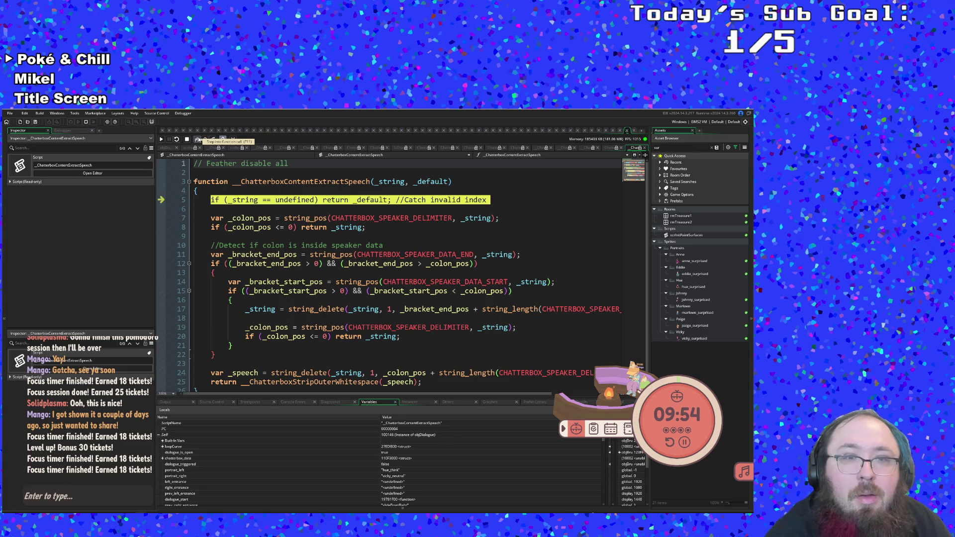
{"action": "left_click", "coordinate": [198, 139]}
{"action": "left_click", "coordinate": [197, 140]}
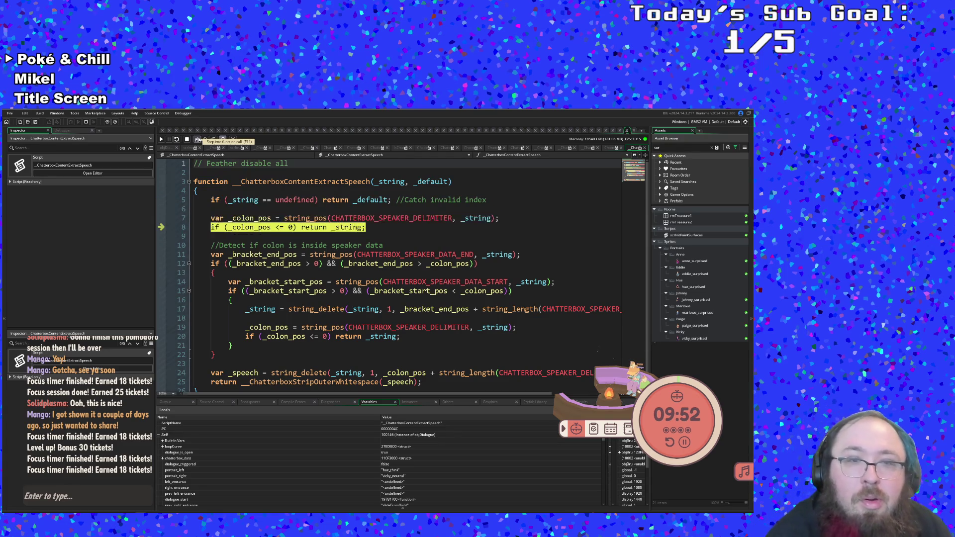
{"action": "left_click", "coordinate": [197, 139]}
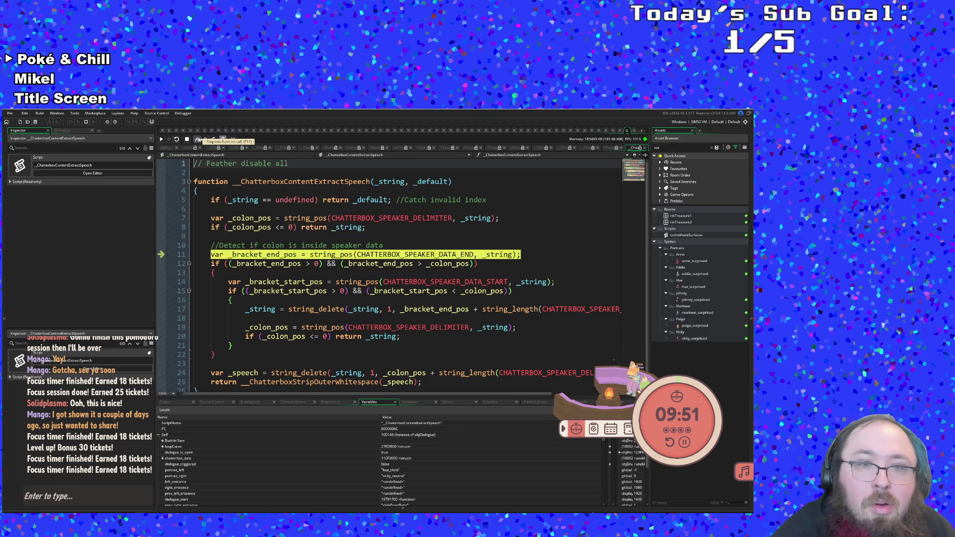
{"action": "left_click", "coordinate": [392, 182]}
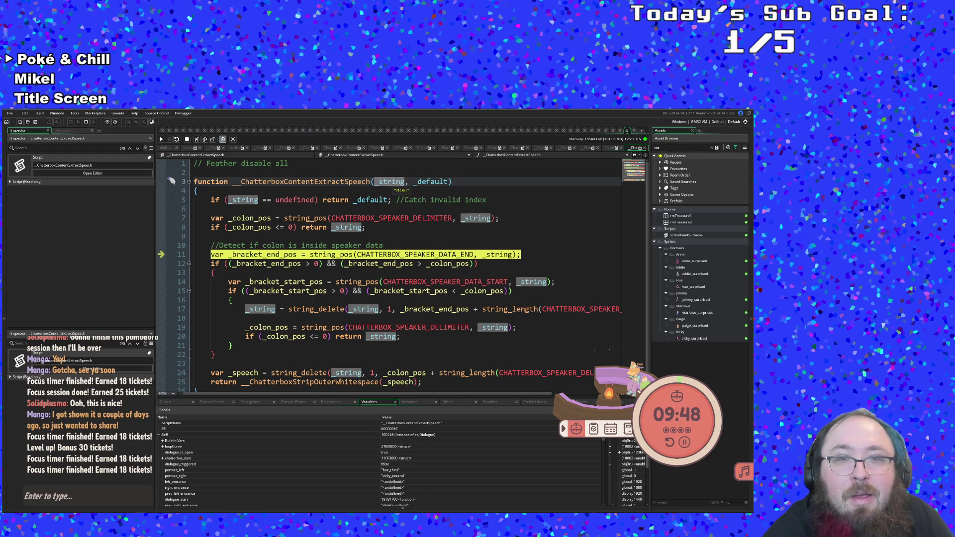
{"action": "left_click", "coordinate": [196, 139]}
{"action": "left_click", "coordinate": [196, 140]}
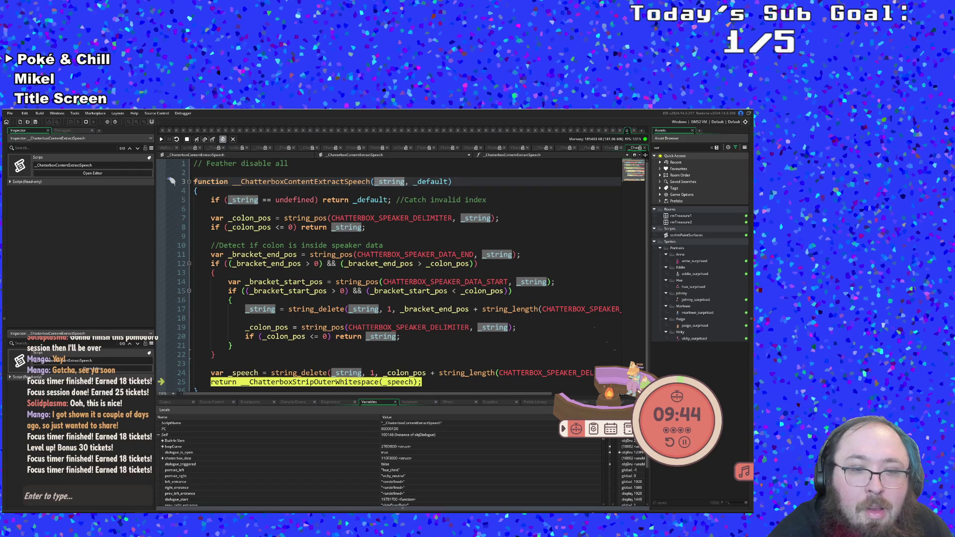
{"action": "key", "text": "alt+Tab"}
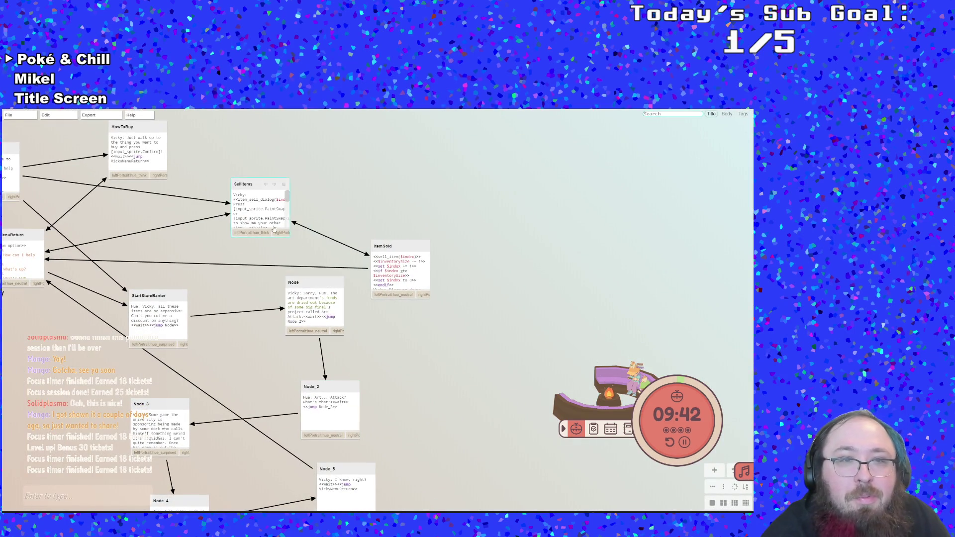
Open the SellItems node and read its $index, Previous item, Next item and Press prompt lines.
{"action": "double_click", "coordinate": [243, 203]}
{"action": "left_click_drag", "start_coordinate": [180, 190], "coordinate": [97, 172]}
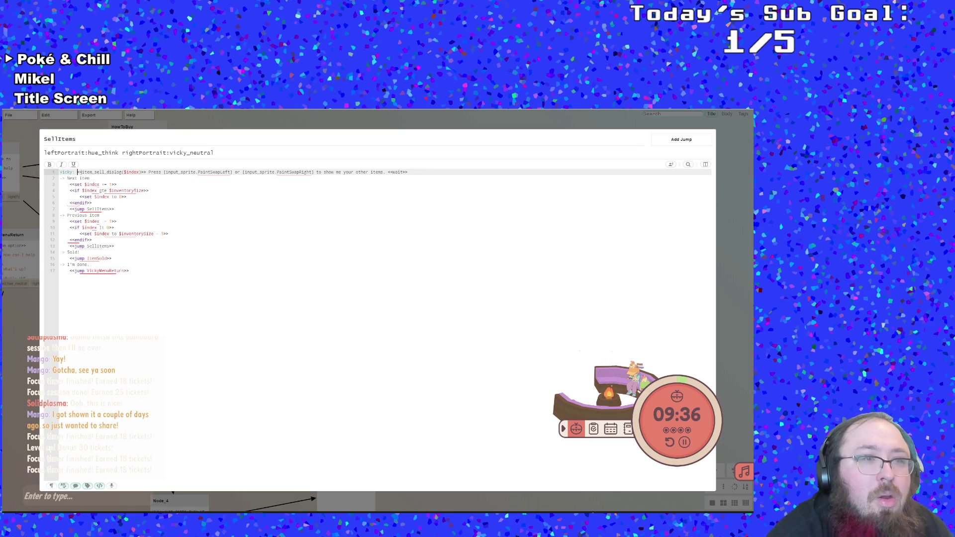
{"action": "left_click", "coordinate": [200, 217]}
{"action": "left_click", "coordinate": [159, 191]}
{"action": "left_click", "coordinate": [136, 178]}
{"action": "left_click", "coordinate": [133, 172]}
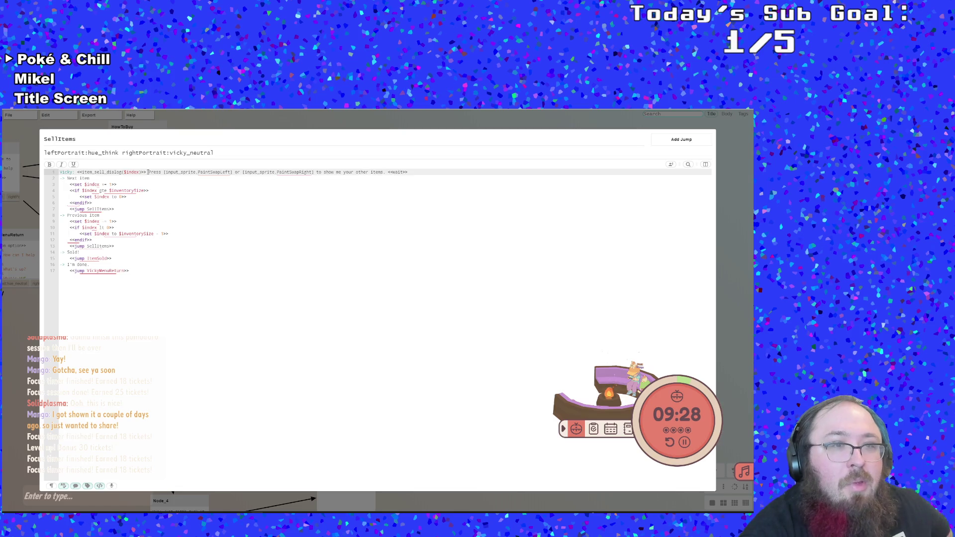
{"action": "left_click", "coordinate": [147, 172]}
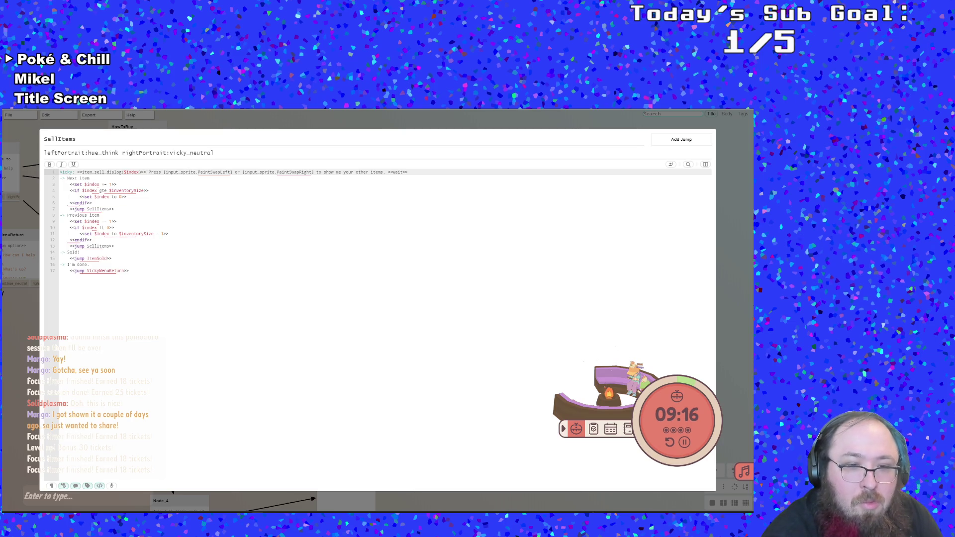
Scroll the Chatterbox docs from Custom Functions to Asynchronous Functions and select the search term 'function'.
{"action": "mouse_move", "coordinate": [224, 507]}
{"action": "left_click", "coordinate": [224, 480]}
{"action": "scroll", "coordinate": [174, 357], "scroll_direction": "up", "scroll_amount": 2}
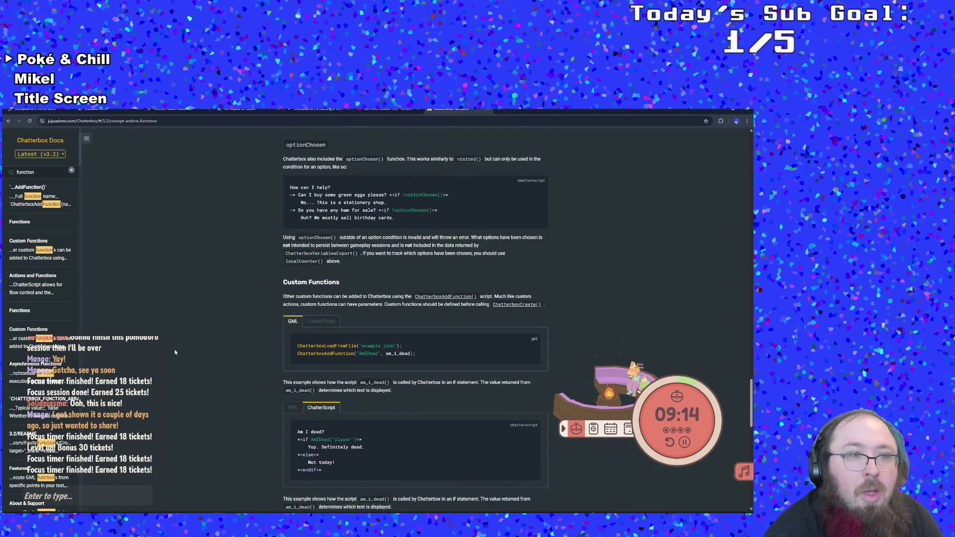
{"action": "scroll", "coordinate": [191, 314], "scroll_direction": "down", "scroll_amount": 4}
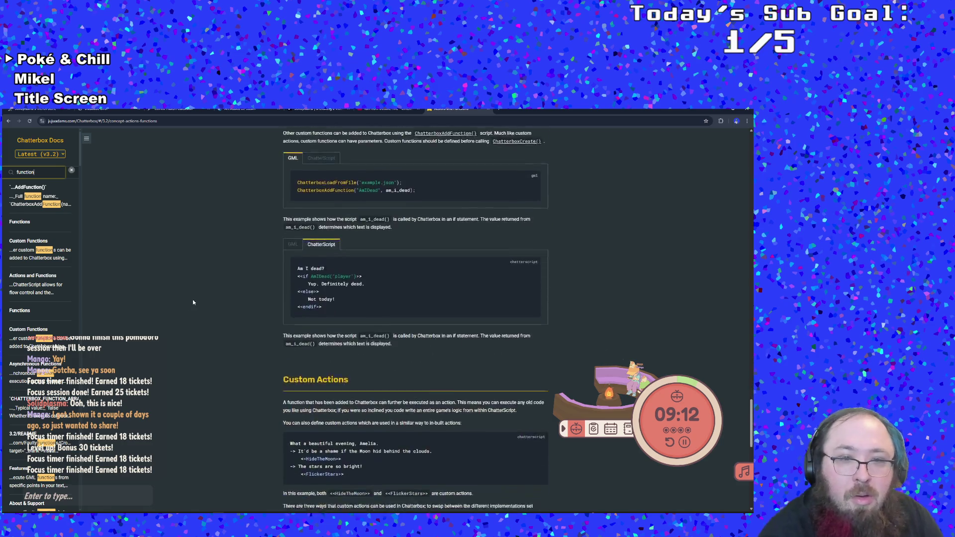
{"action": "scroll", "coordinate": [192, 316], "scroll_direction": "down", "scroll_amount": 3}
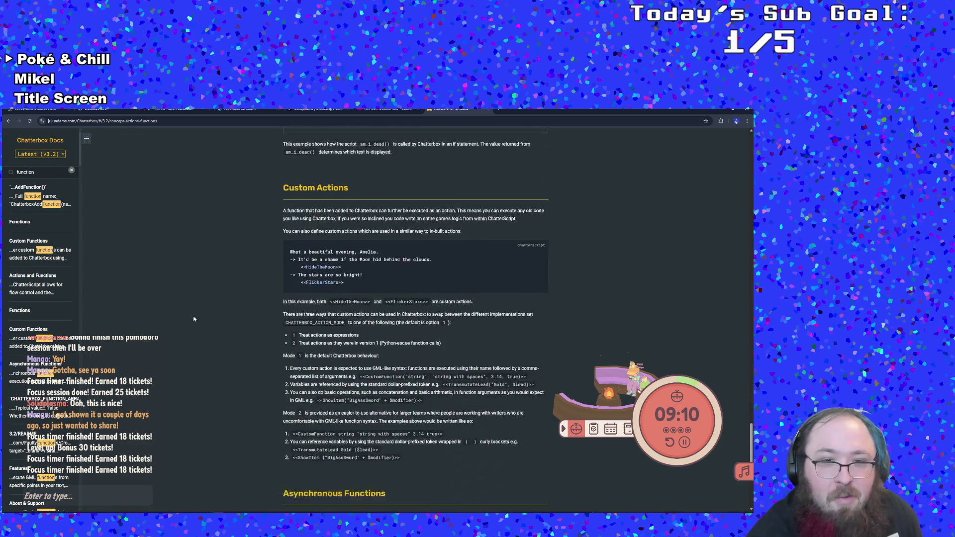
{"action": "scroll", "coordinate": [199, 316], "scroll_direction": "down", "scroll_amount": 5}
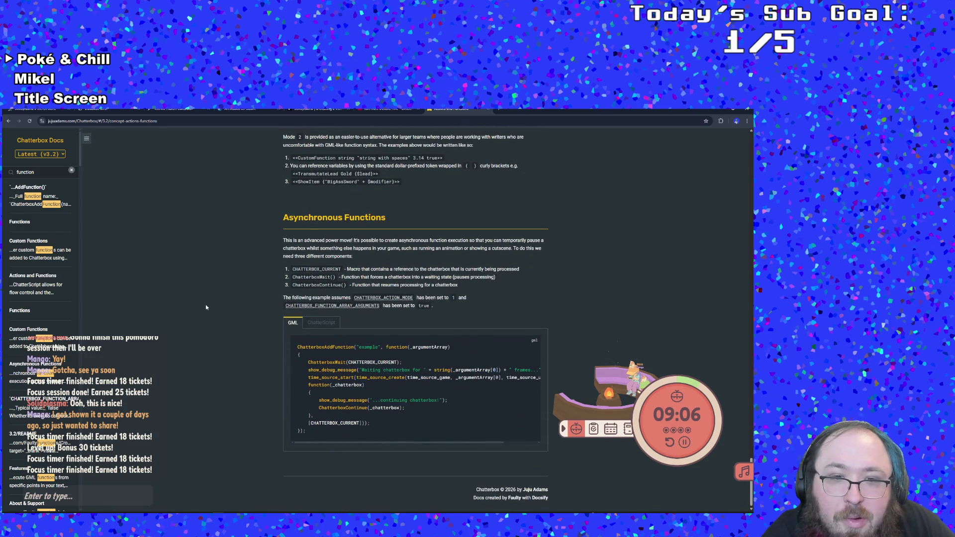
{"action": "double_click", "coordinate": [18, 169]}
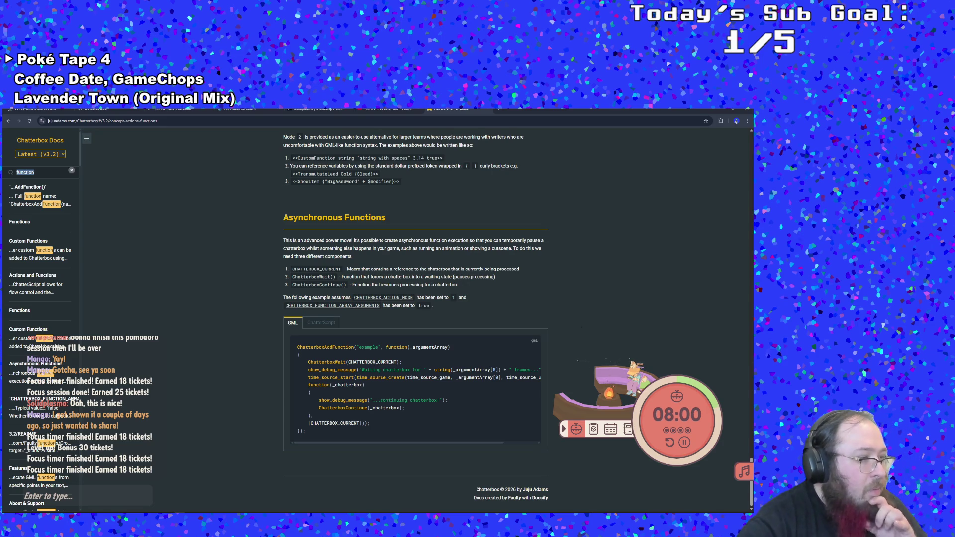
{"action": "key", "text": "alt+Tab"}
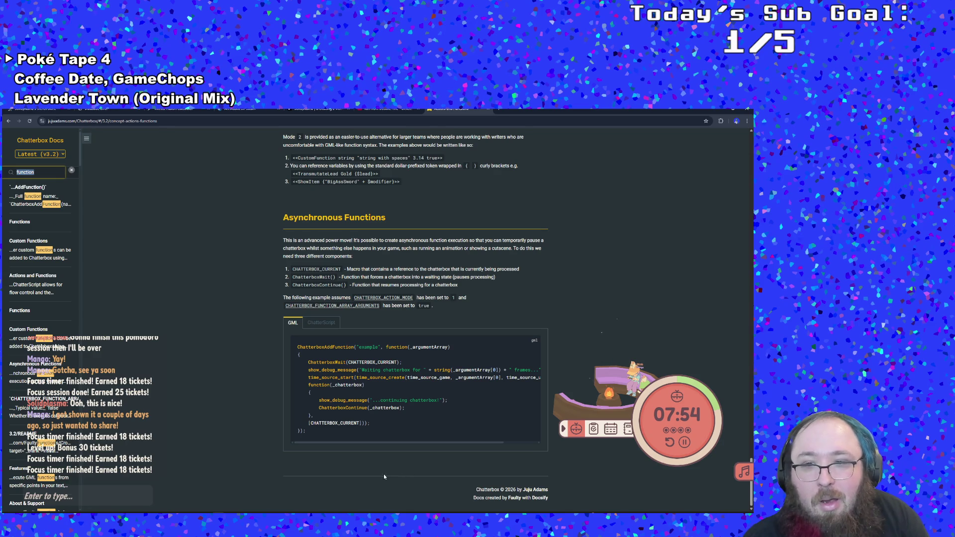
{"action": "left_click", "coordinate": [339, 493]}
{"action": "double_click", "coordinate": [327, 493]}
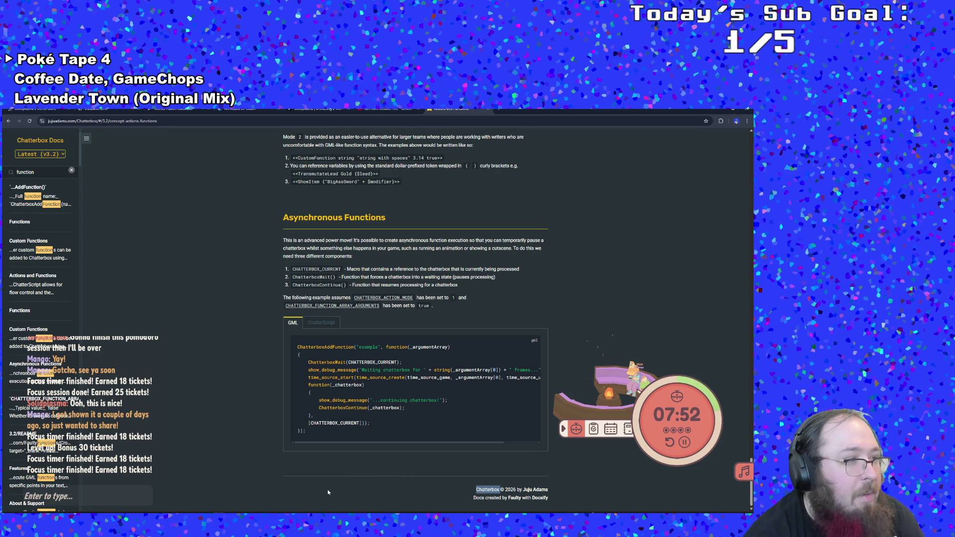
{"action": "triple_click", "coordinate": [327, 493]}
{"action": "left_click_drag", "start_coordinate": [327, 492], "coordinate": [500, 491]}
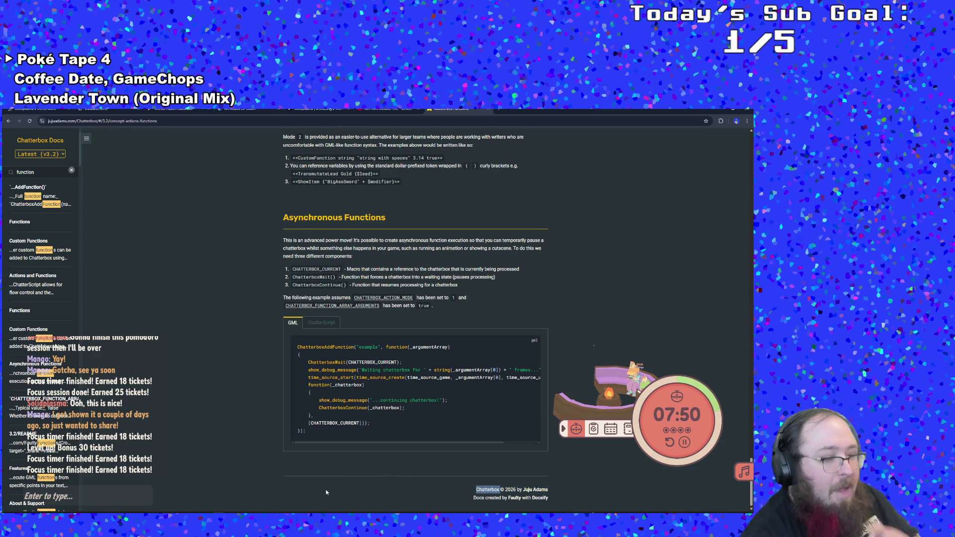